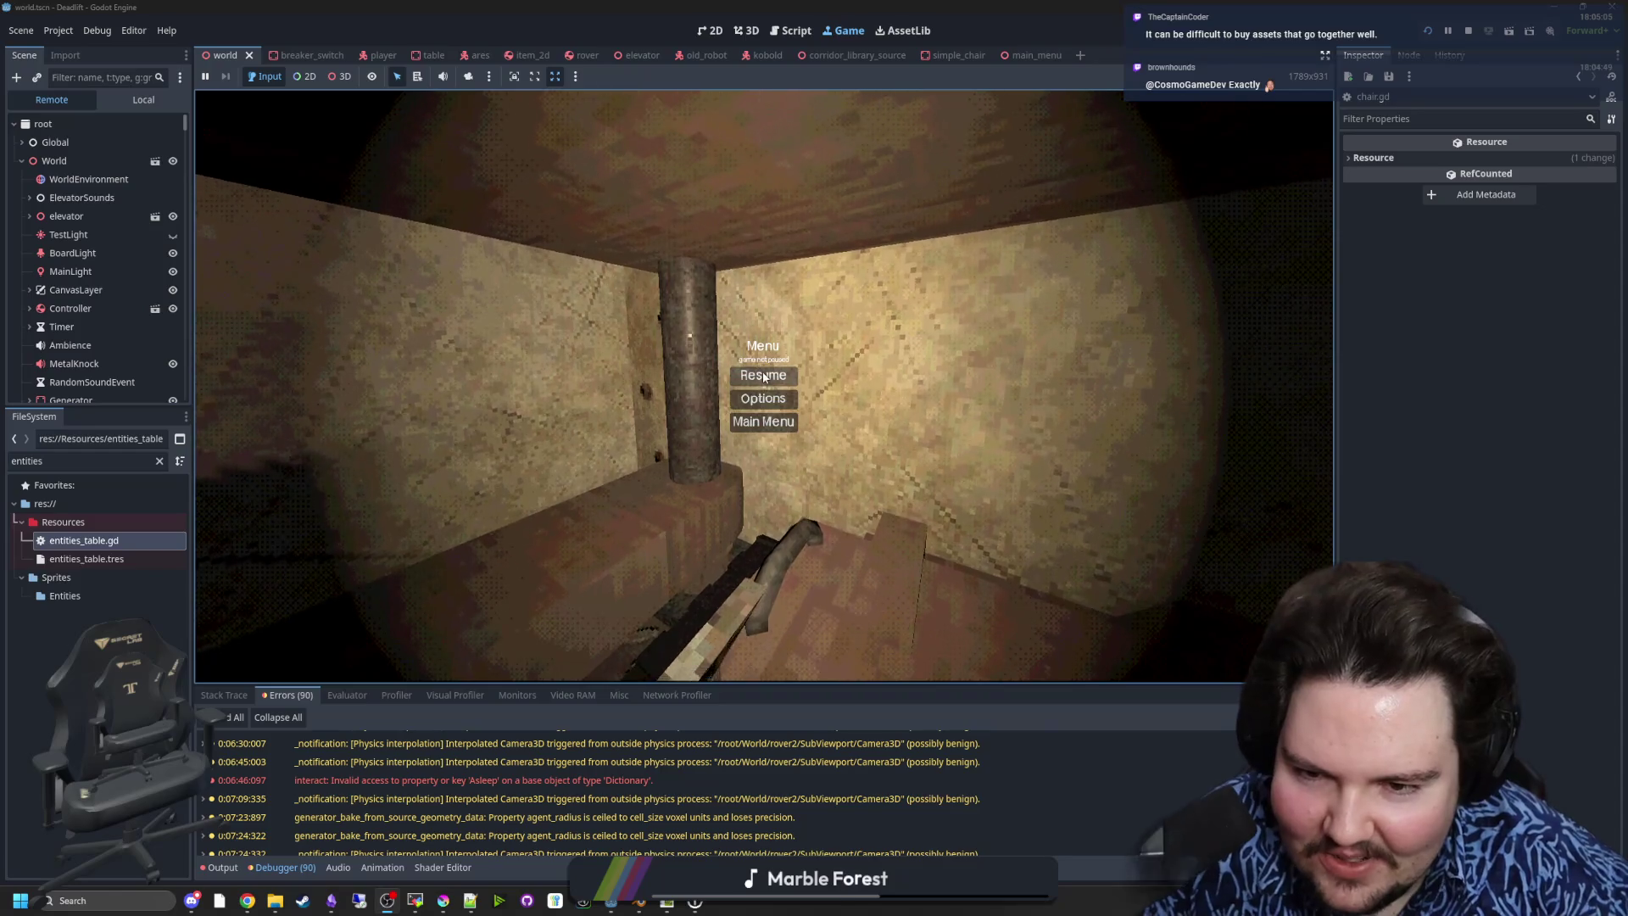
- Unpause the DeadRift game and walk back toward the pipe and desk
{"action": "key", "text": "Escape"}
{"action": "key", "text": "s"}
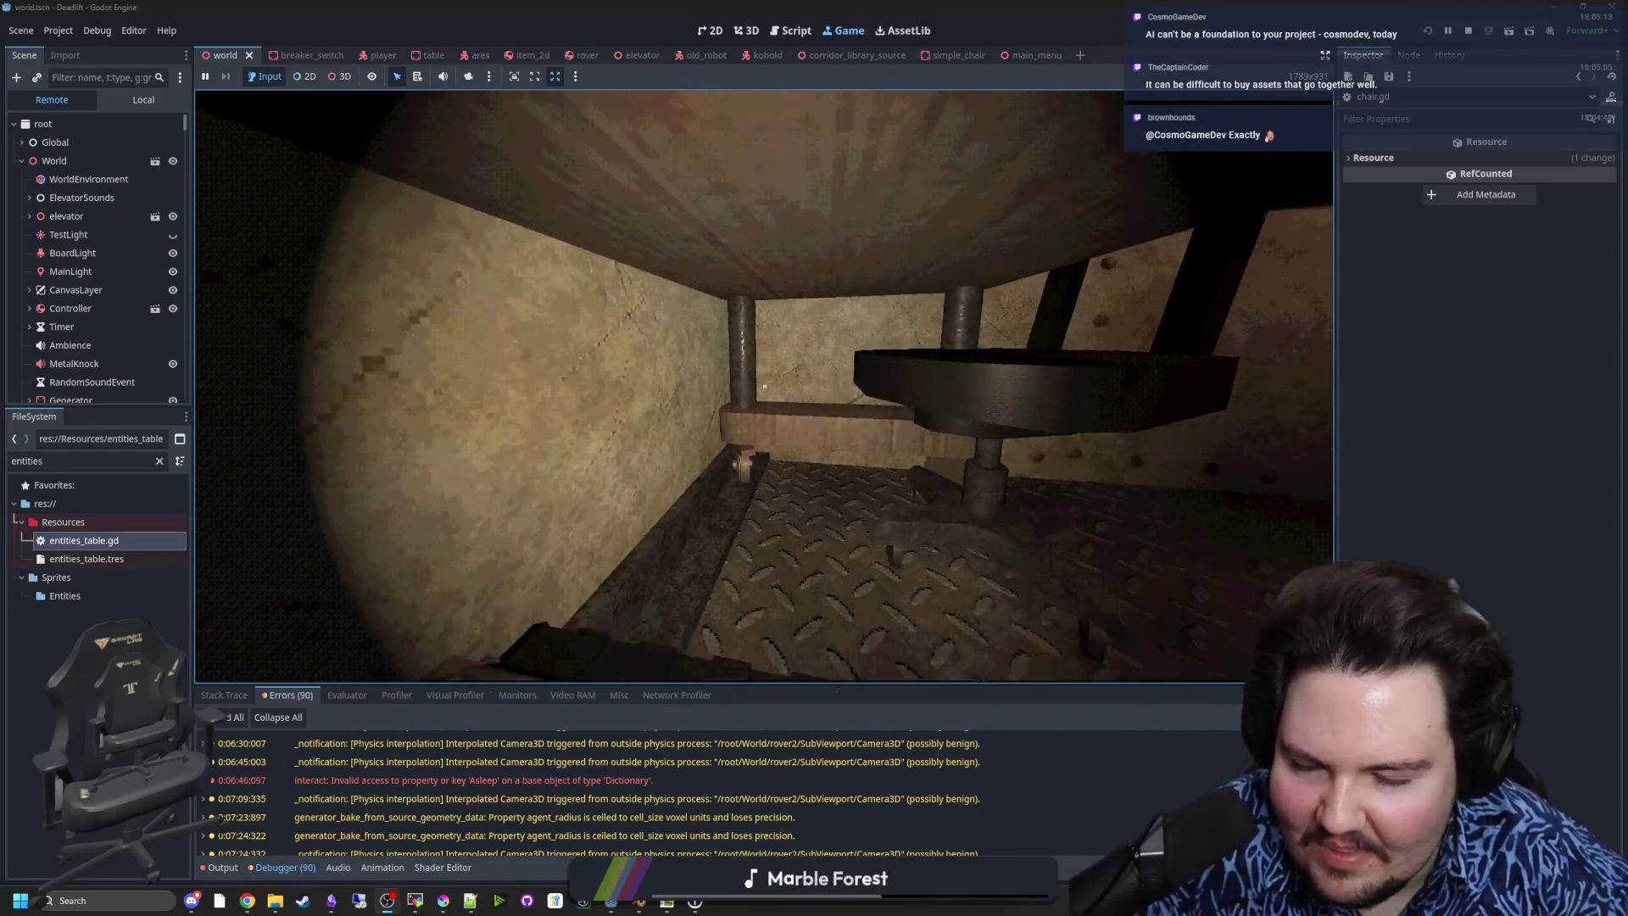
{"action": "key", "text": "w"}
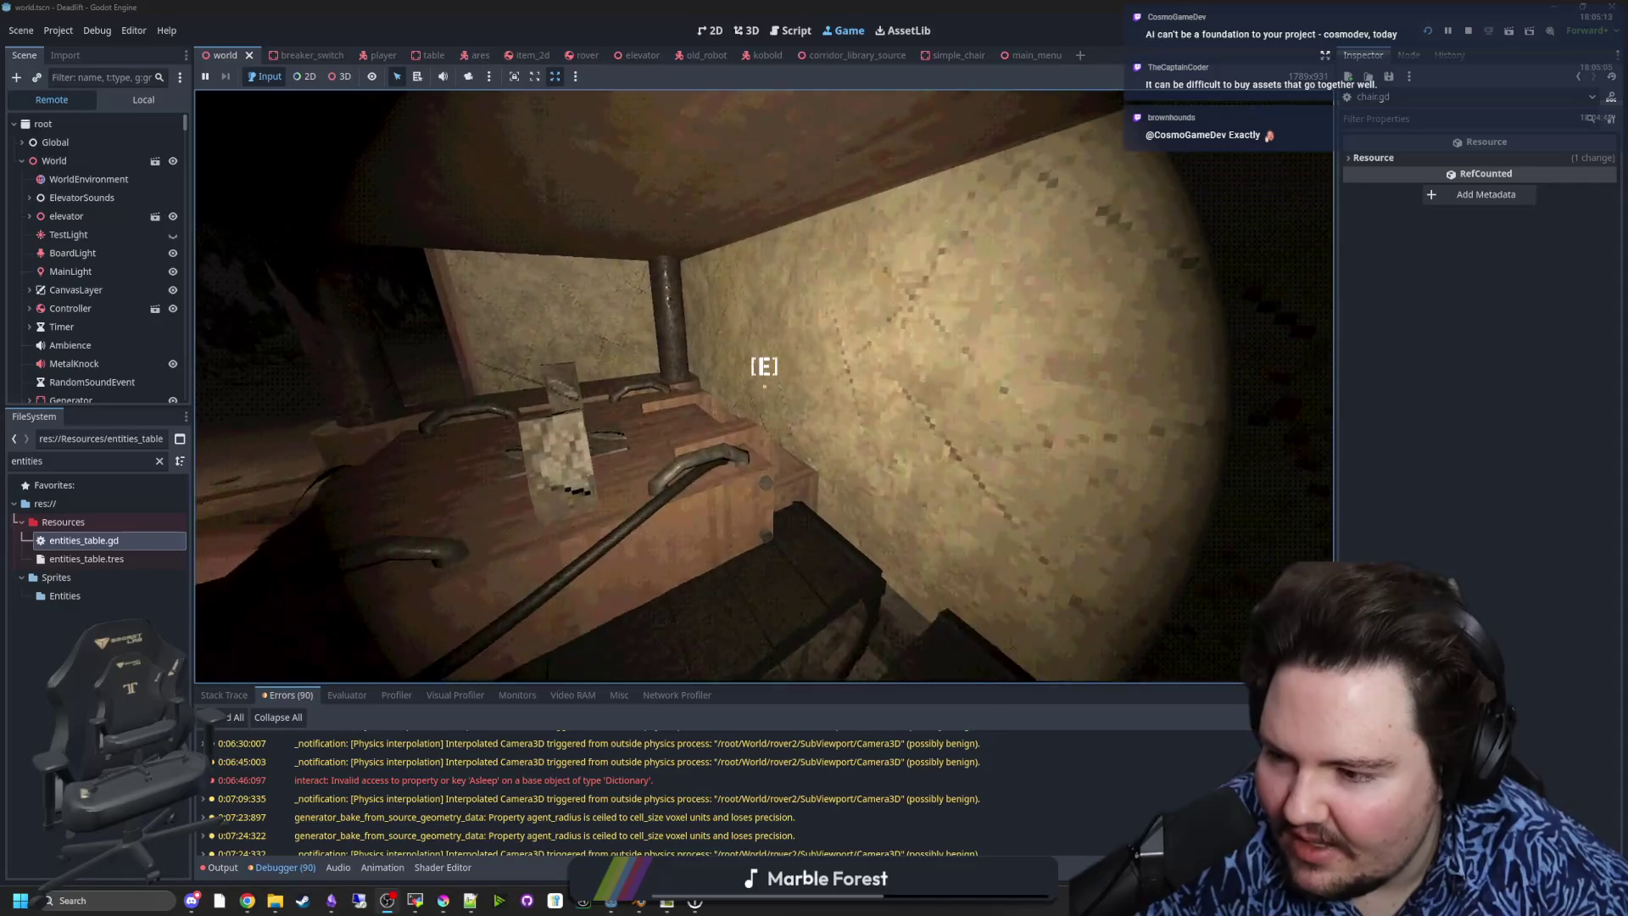
- Dismiss the system launcher, resume the game and crawl under the desk with E
{"action": "key", "text": "super"}
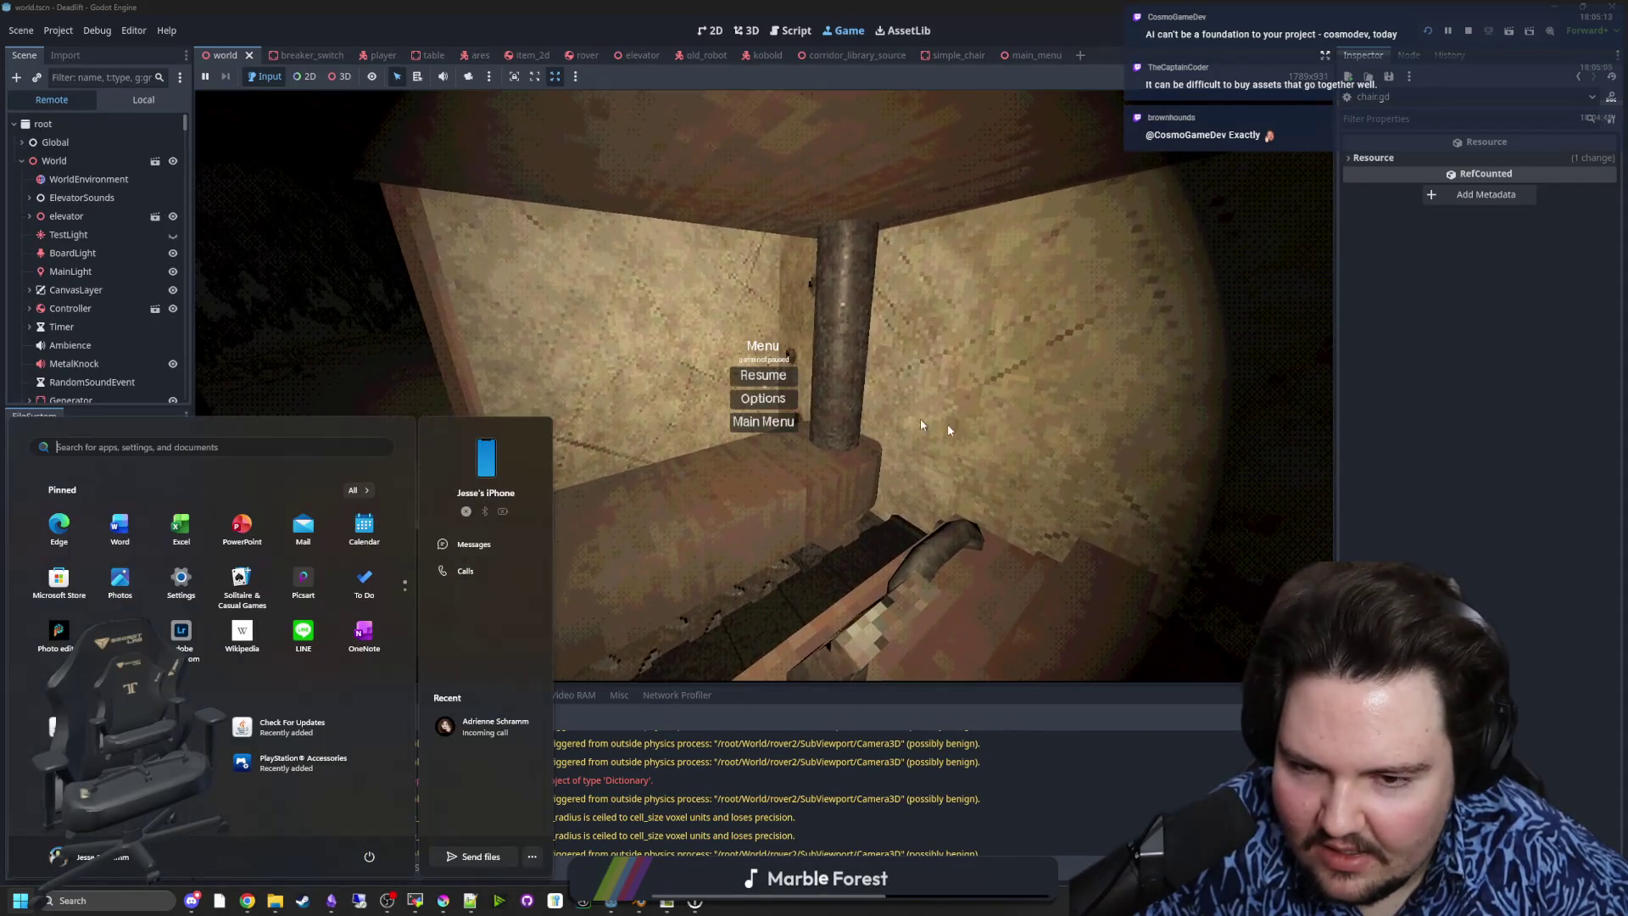
{"action": "left_click", "coordinate": [360, 385]}
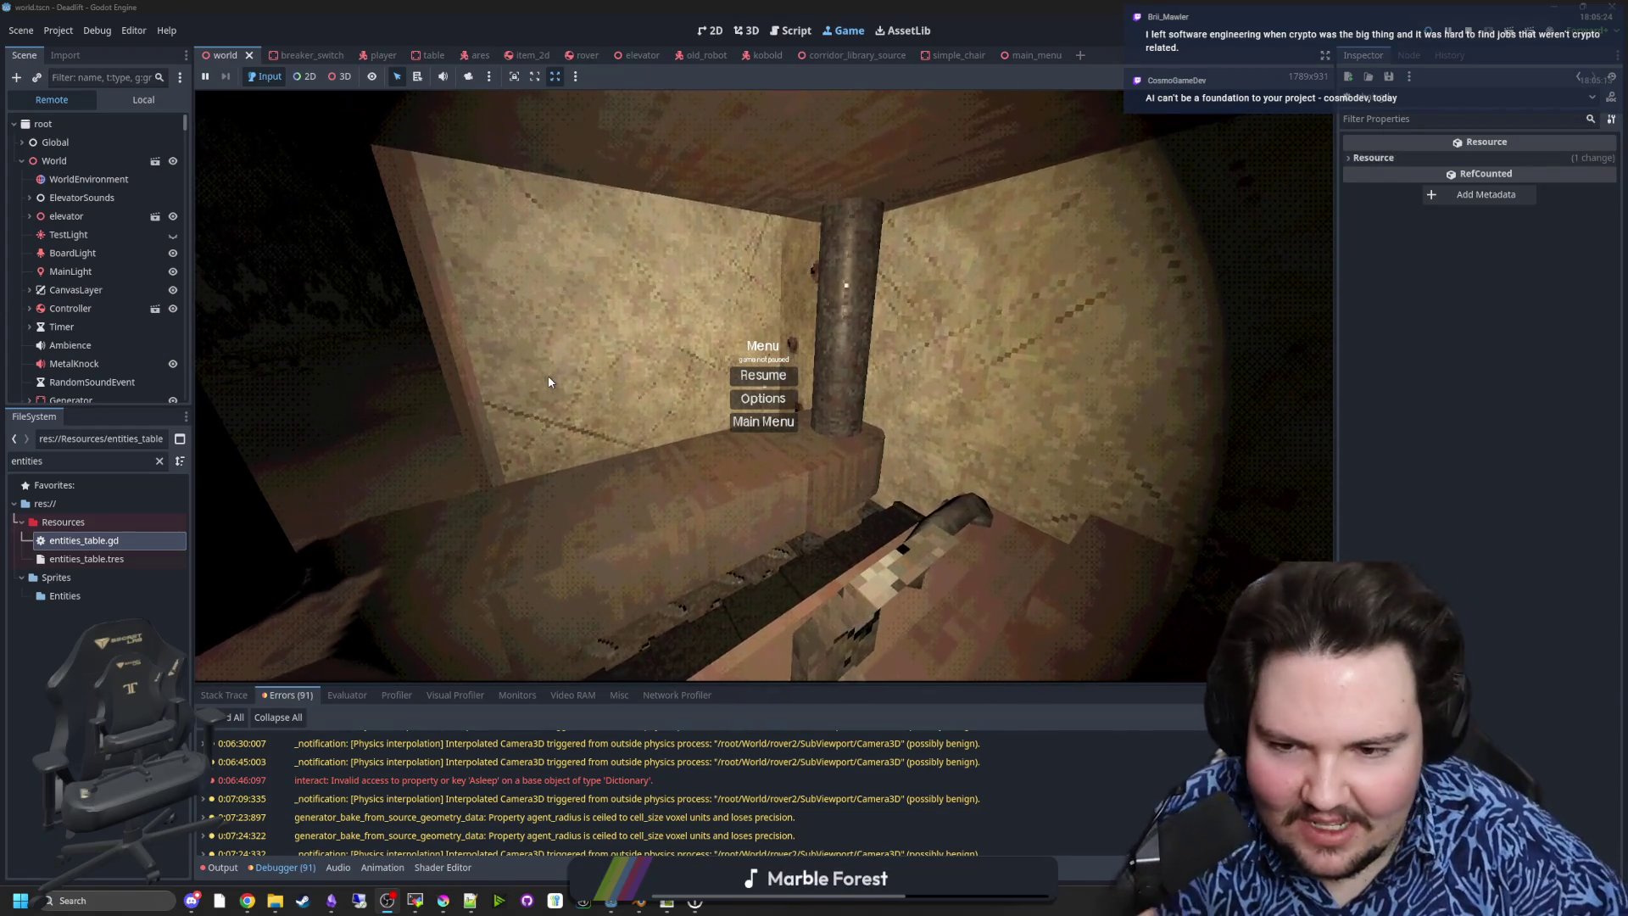
{"action": "left_click", "coordinate": [763, 375]}
{"action": "key", "text": "e"}
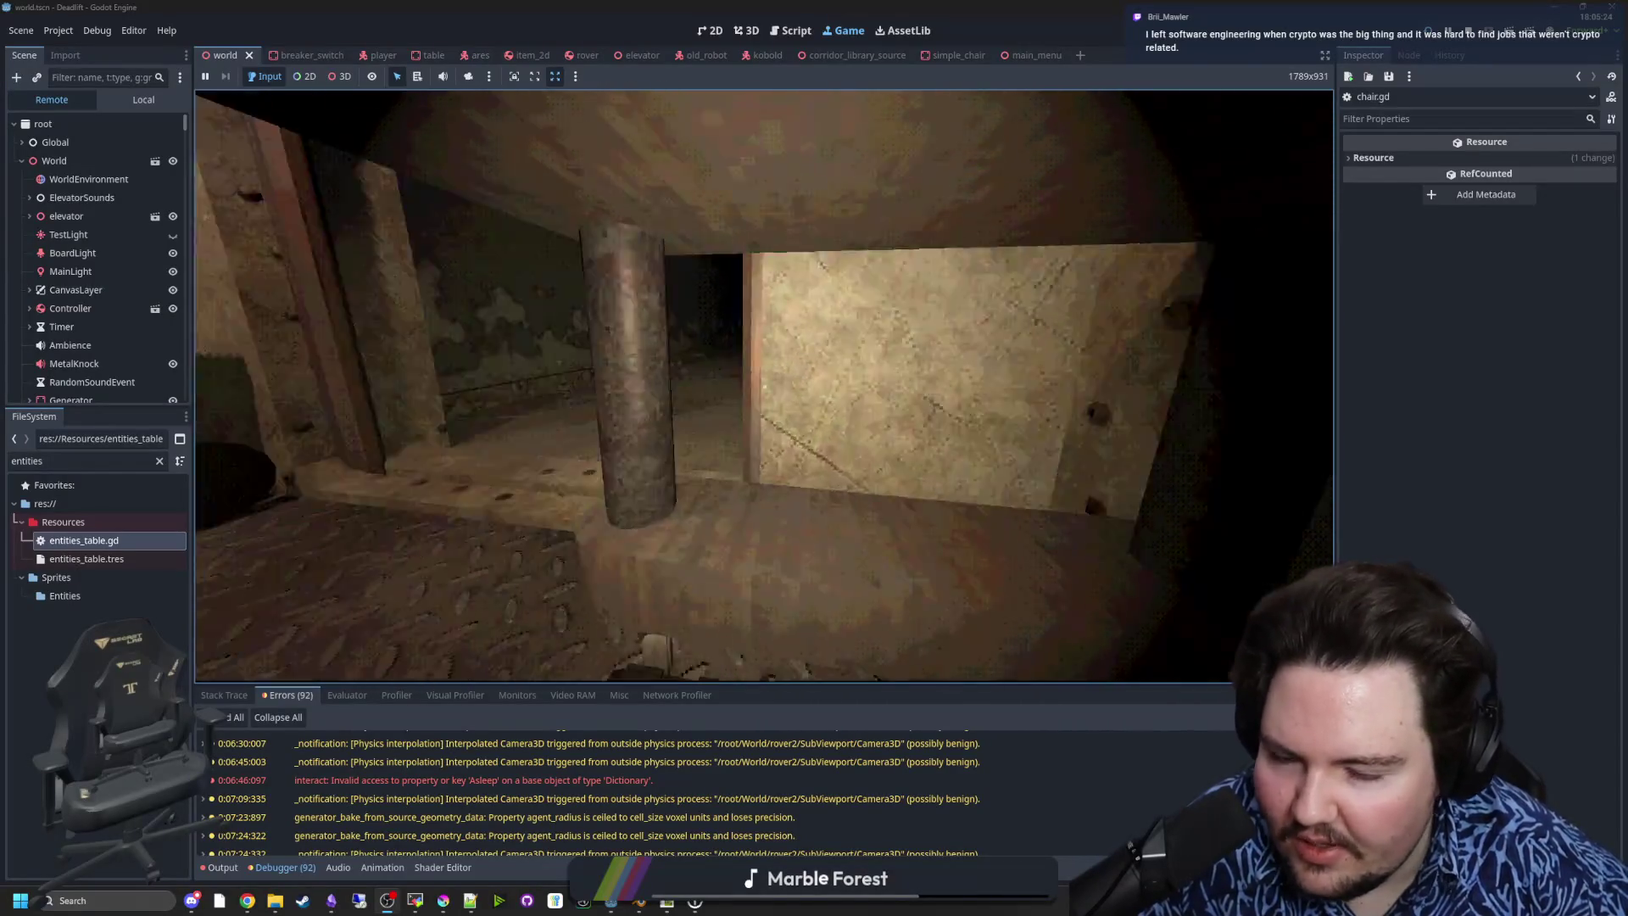
- Unpause the game and creep between the pillars under the desk toward the crate
{"action": "key", "text": "super"}
{"action": "key", "text": "super"}
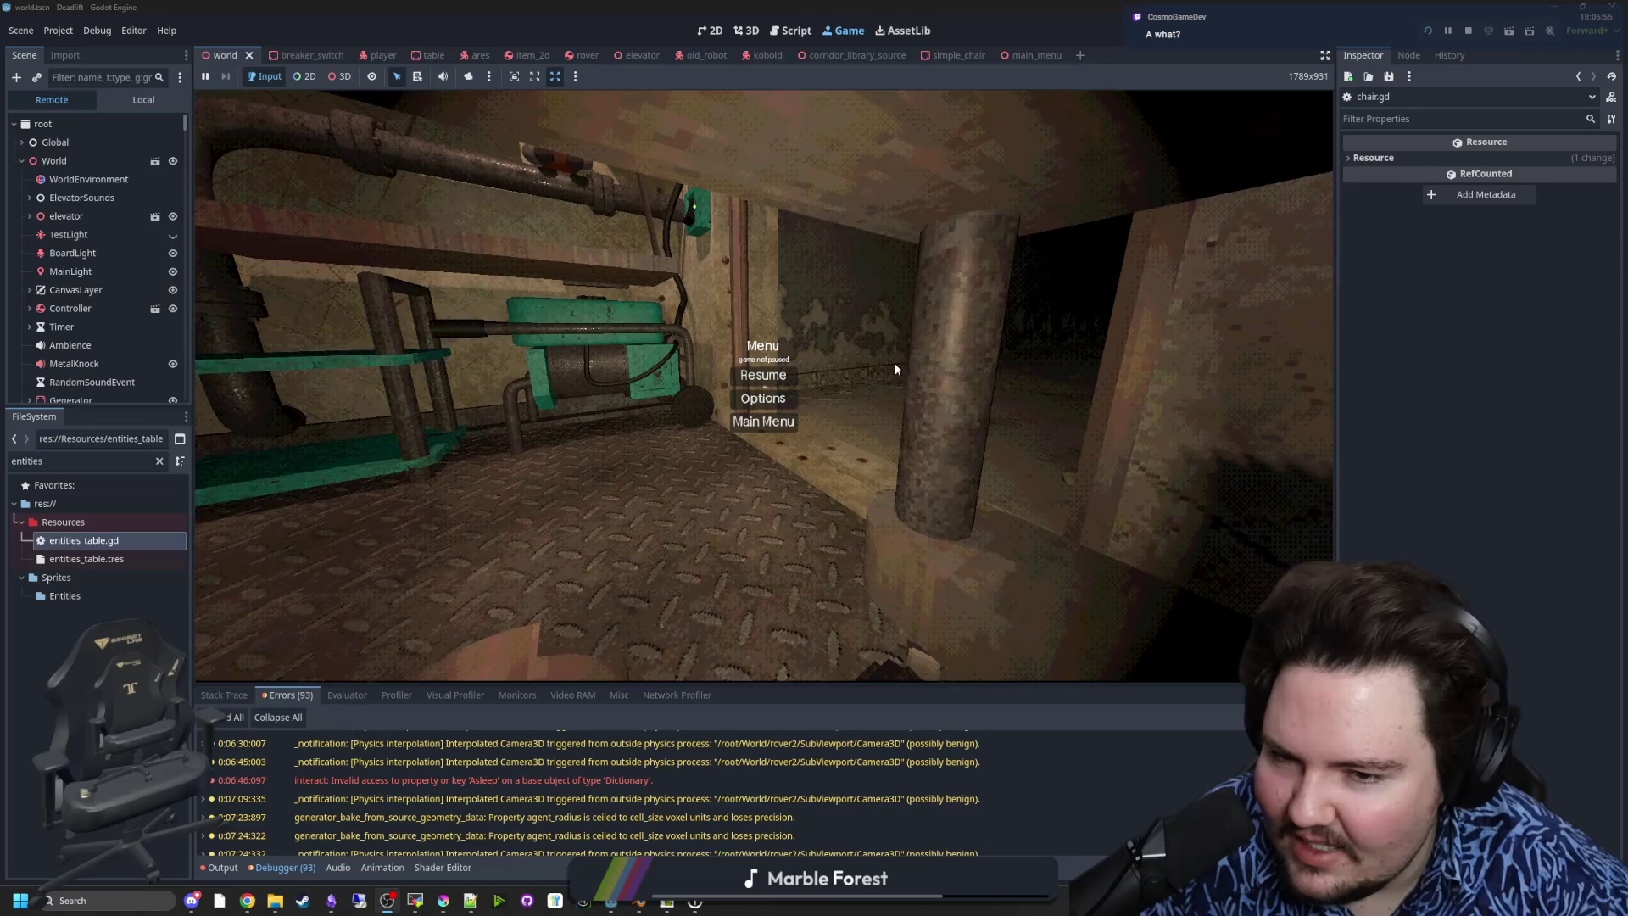
{"action": "key", "text": "Escape"}
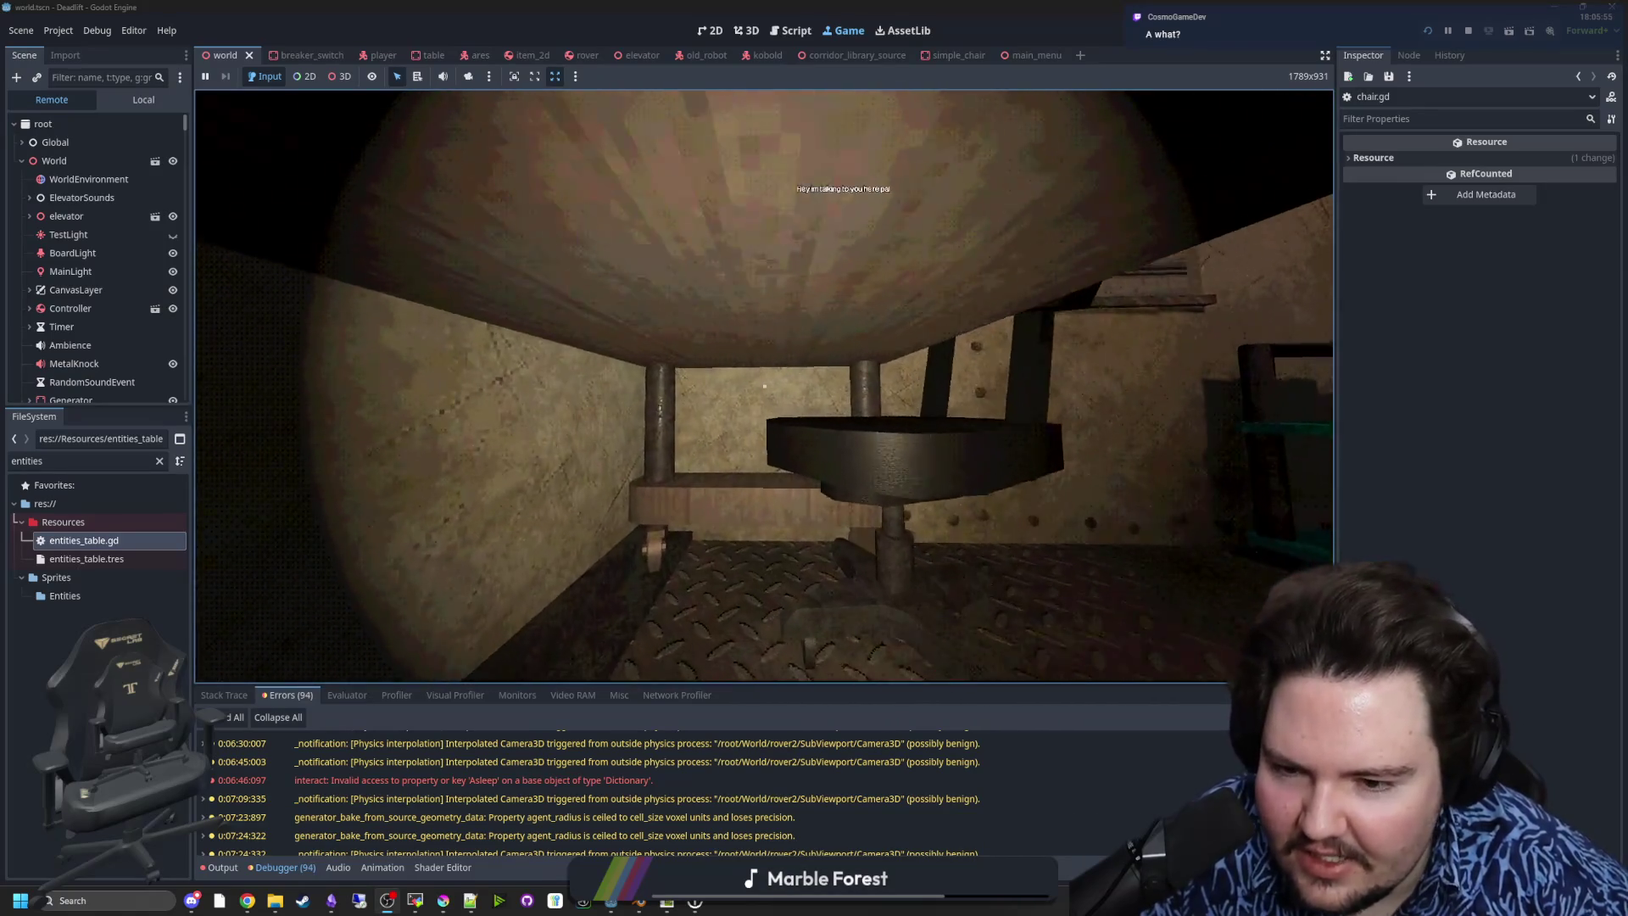
{"action": "mouse_move", "coordinate": [764, 386]}
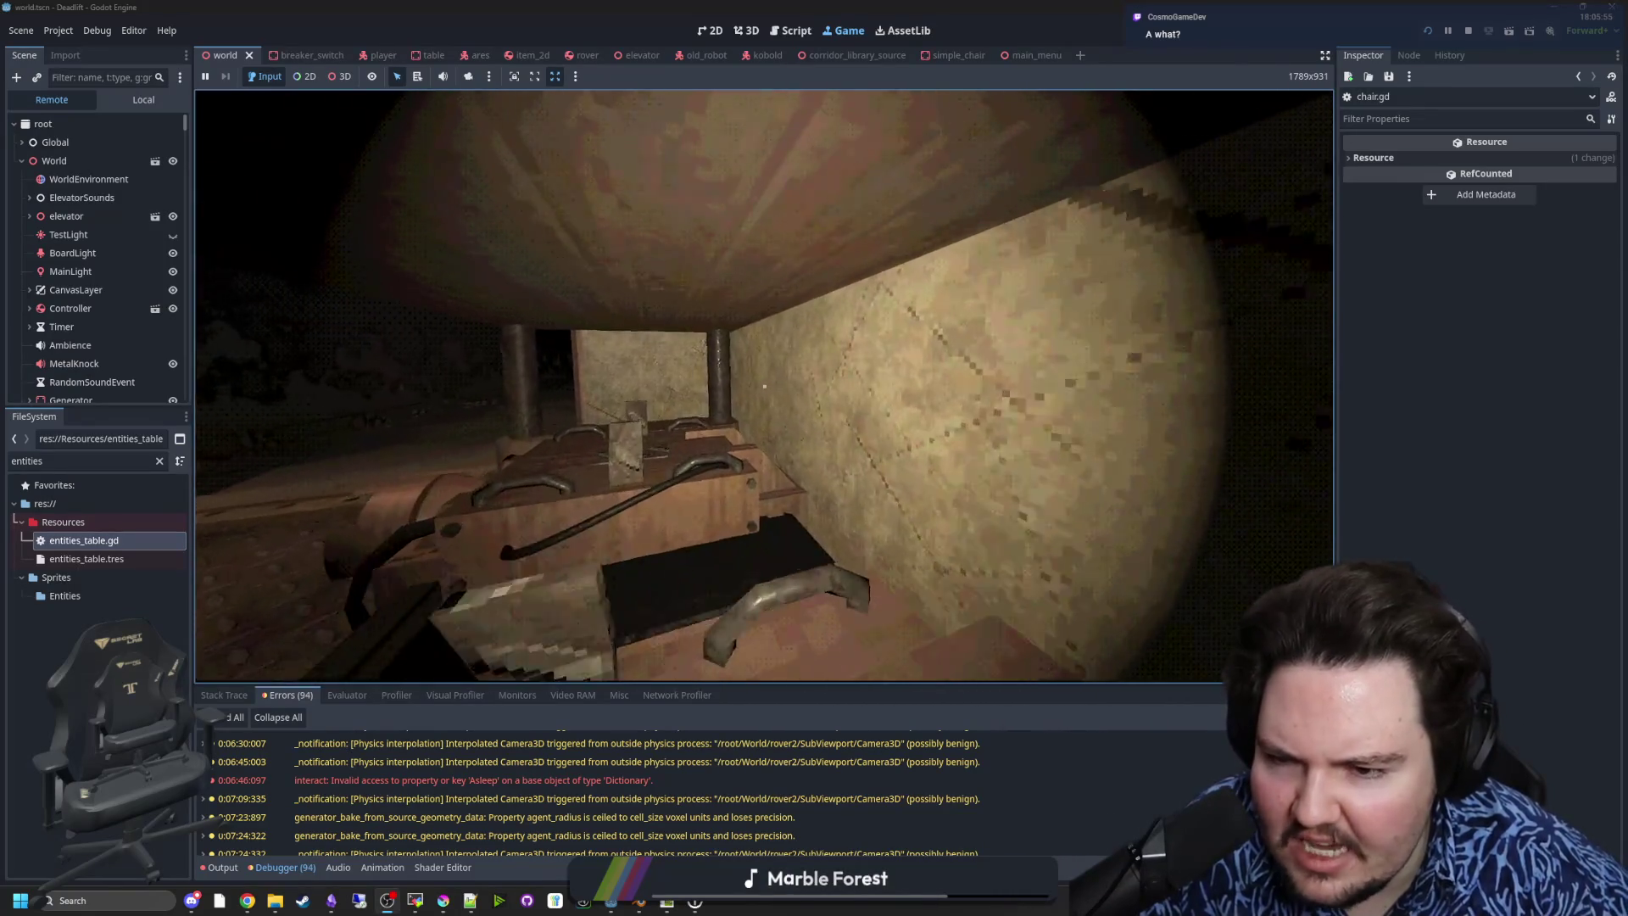
{"action": "key", "text": "w"}
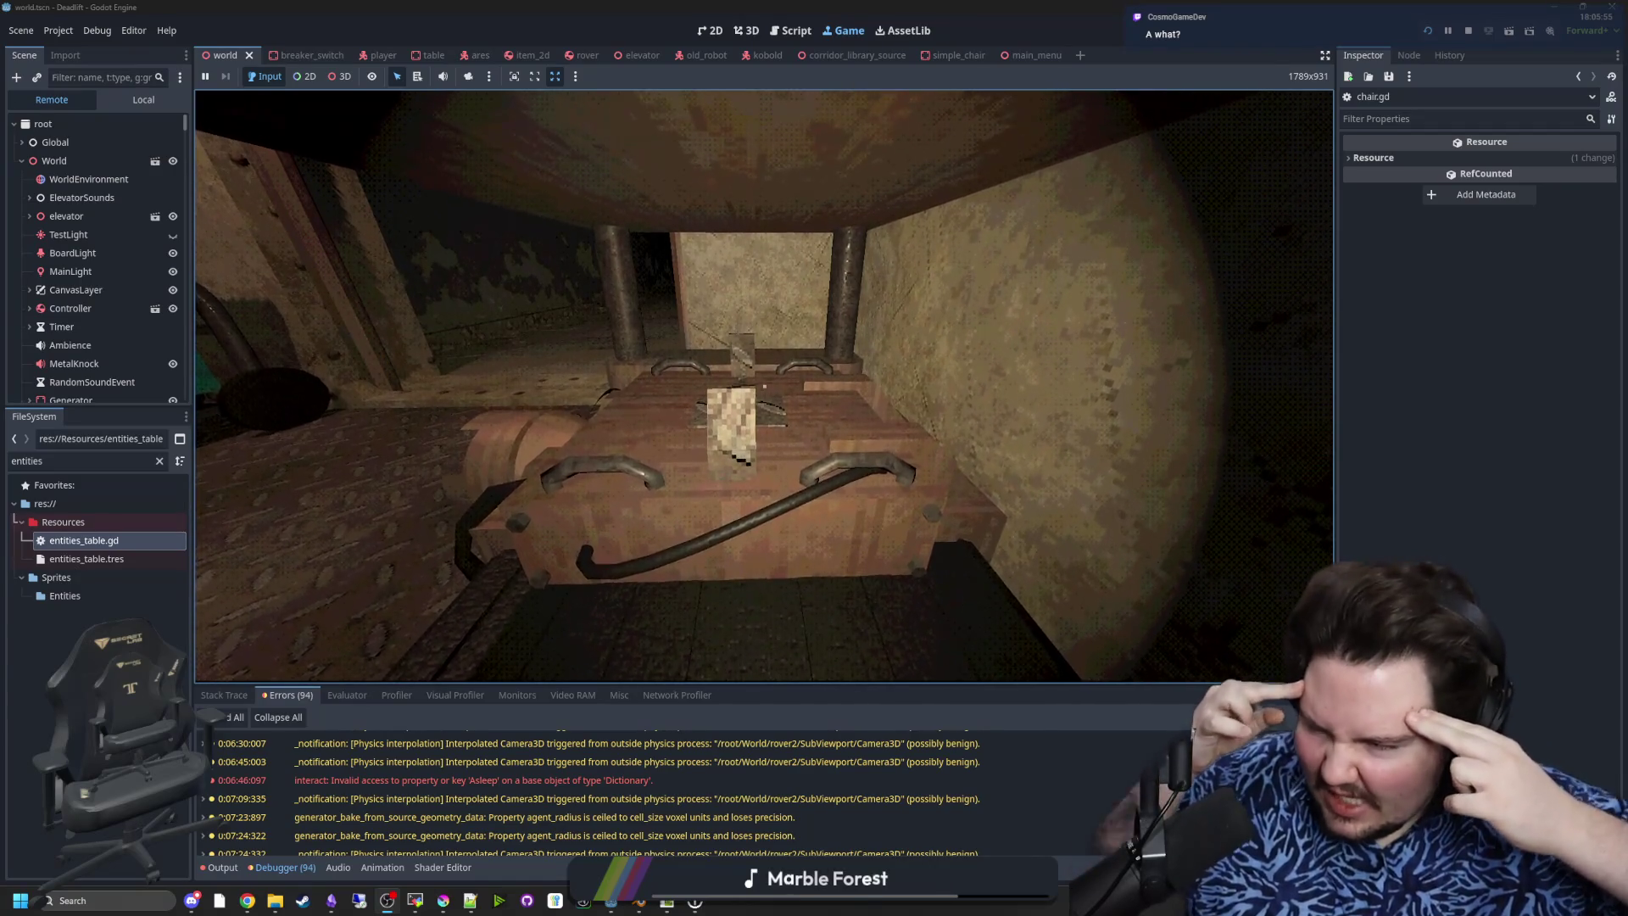
{"action": "key", "text": "w"}
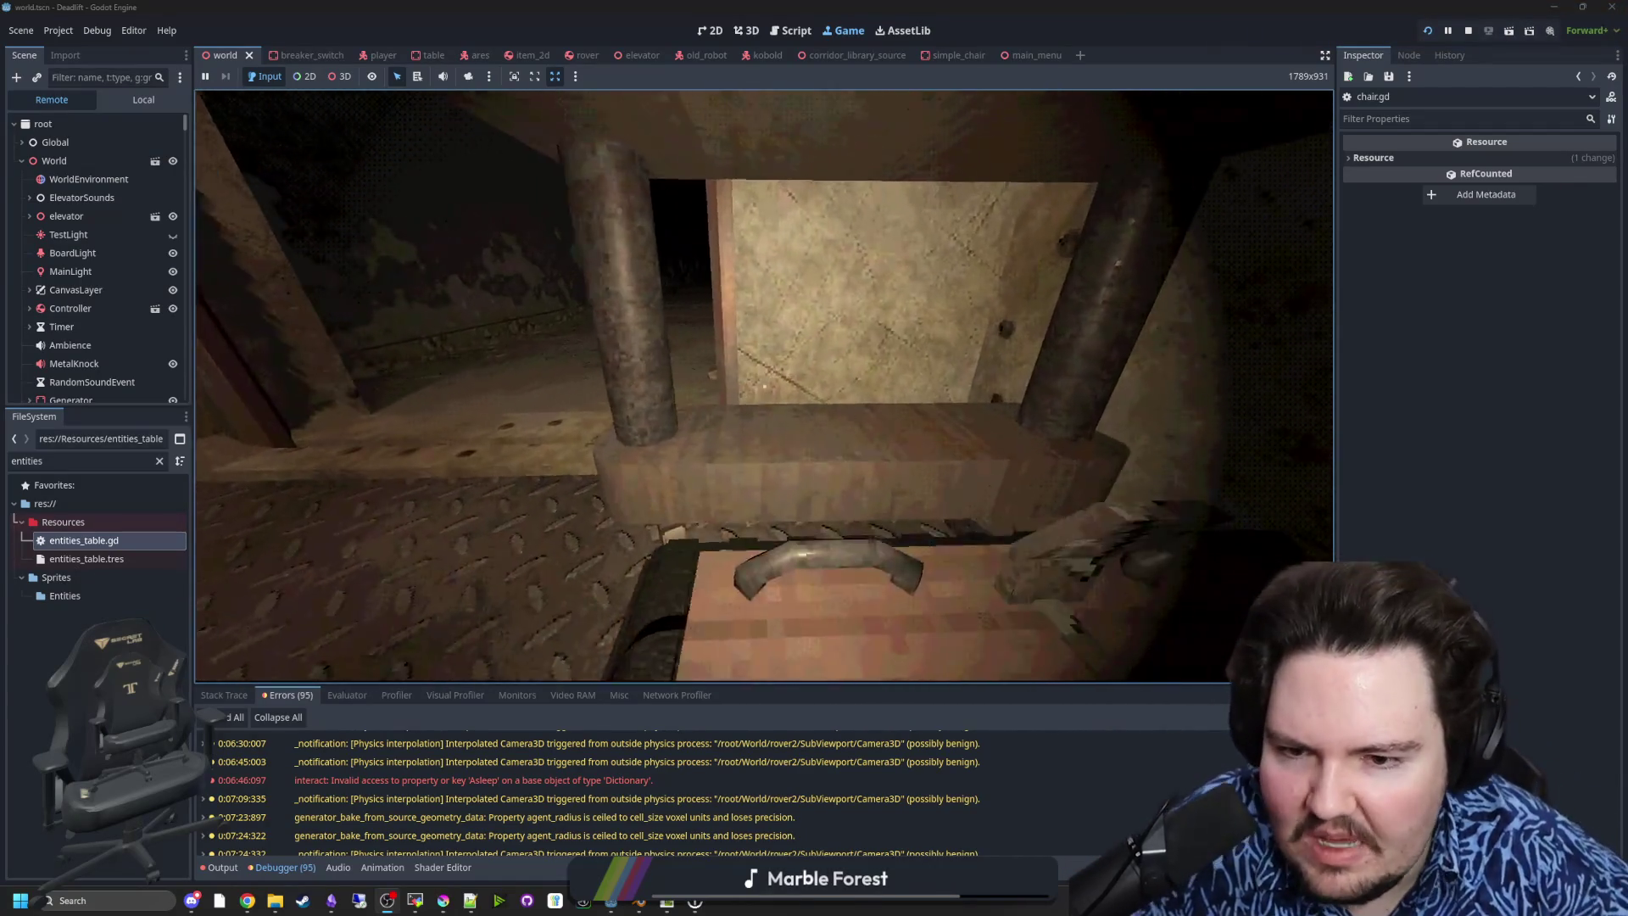
{"action": "key", "text": "w"}
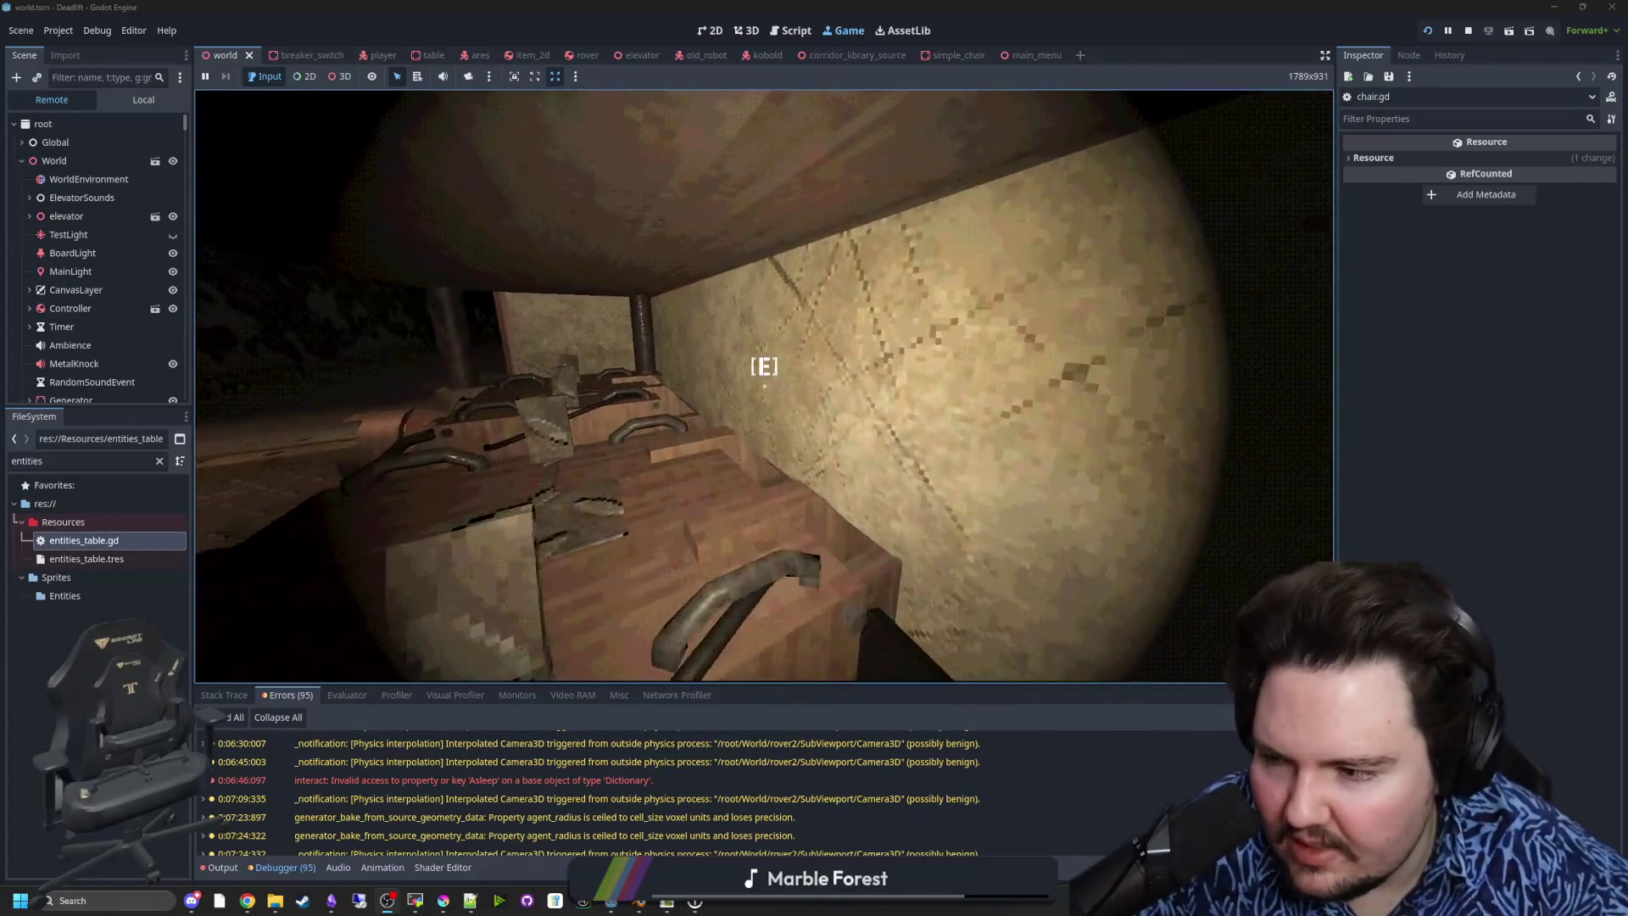
- Move further under the desk, looking toward the pipes and chair base, then pause
{"action": "key", "text": "w"}
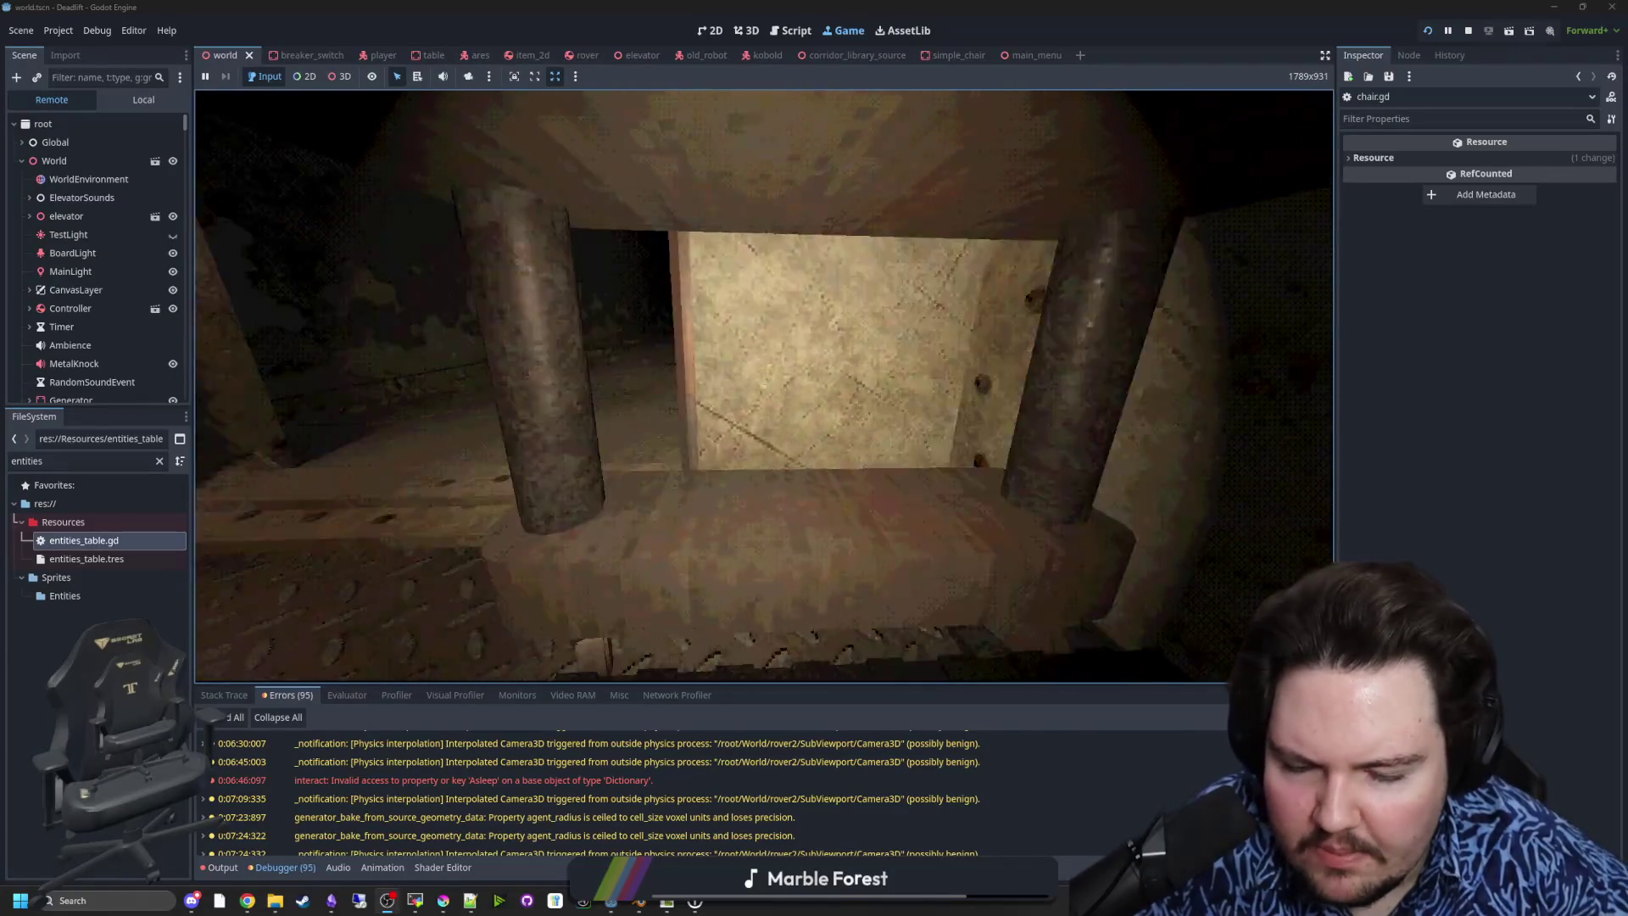
{"action": "key", "text": "w"}
{"action": "key", "text": "w"}
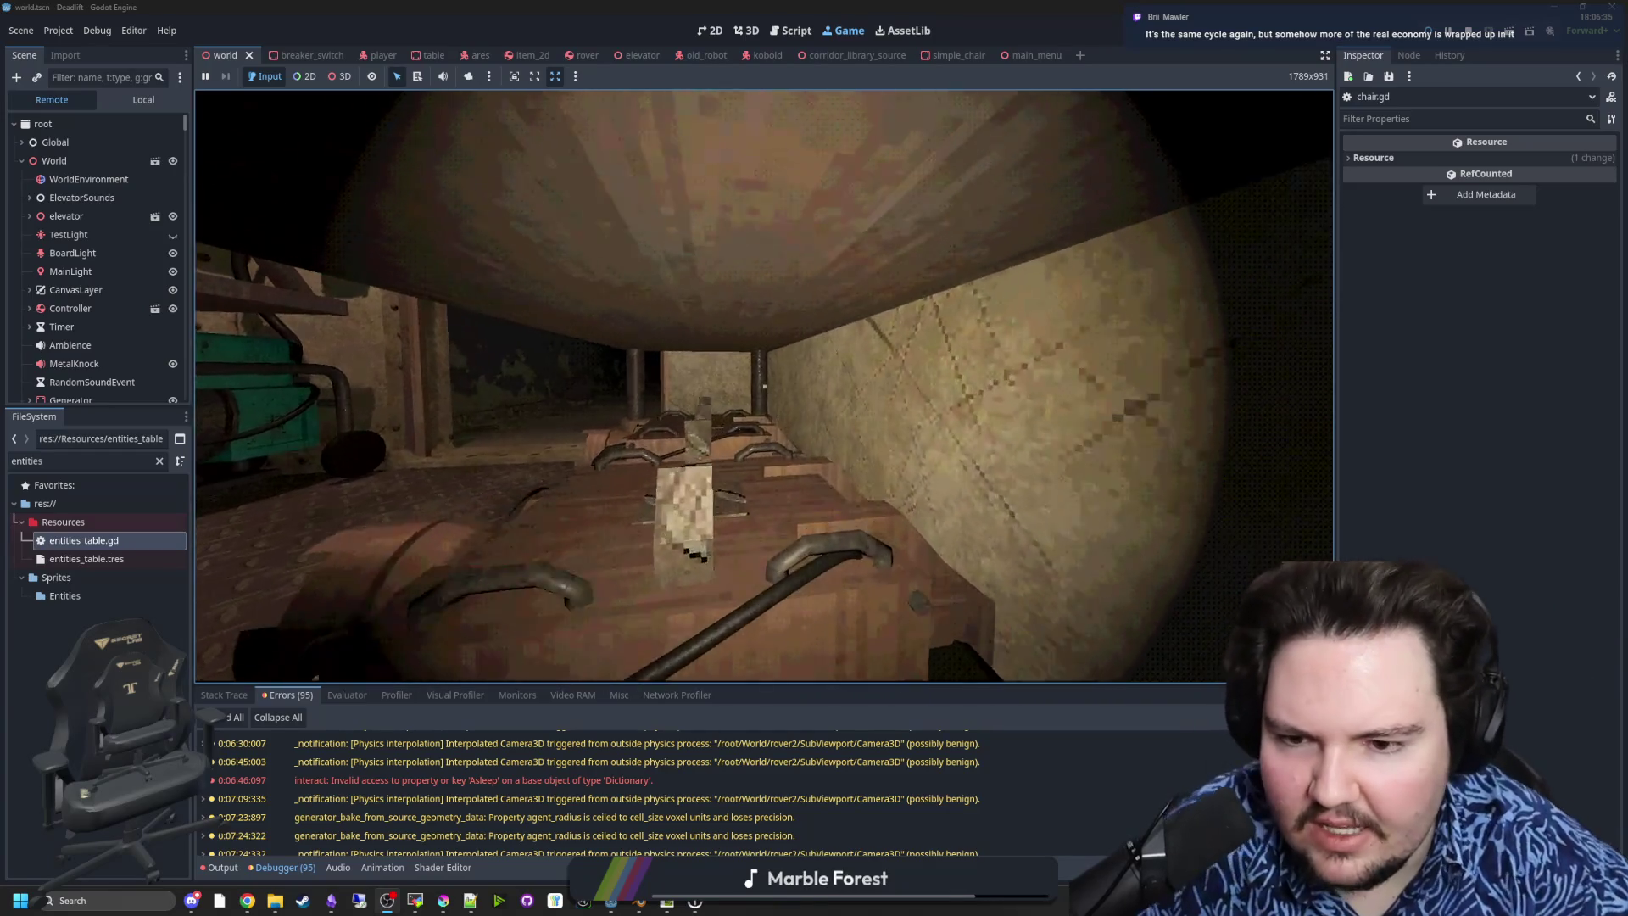
{"action": "key", "text": "w"}
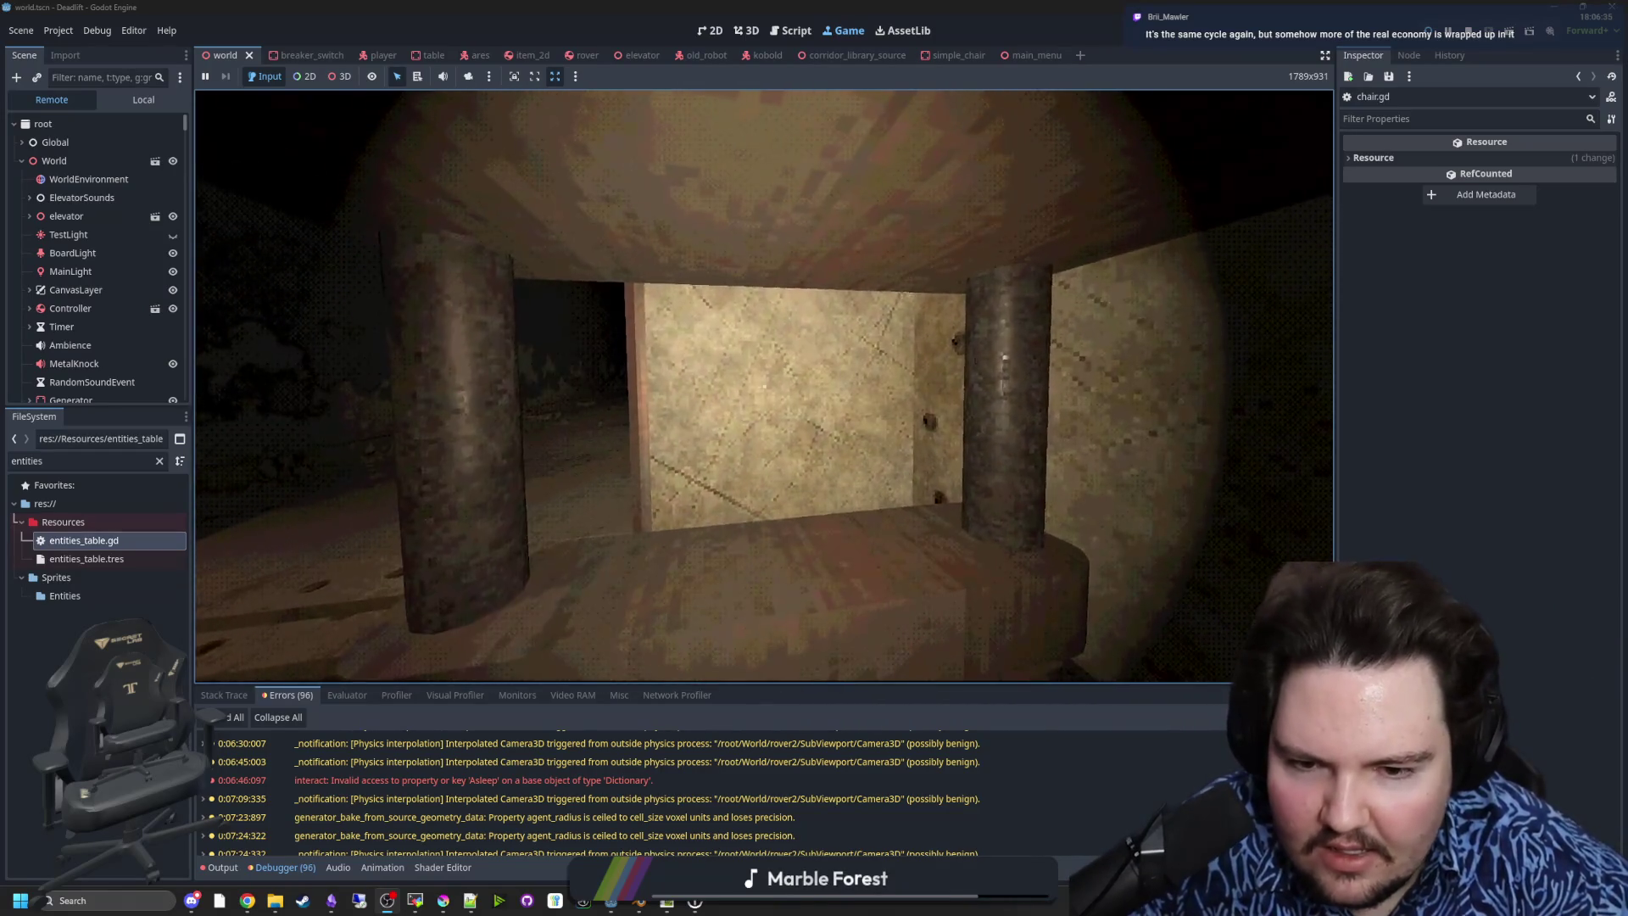
{"action": "key", "text": "w"}
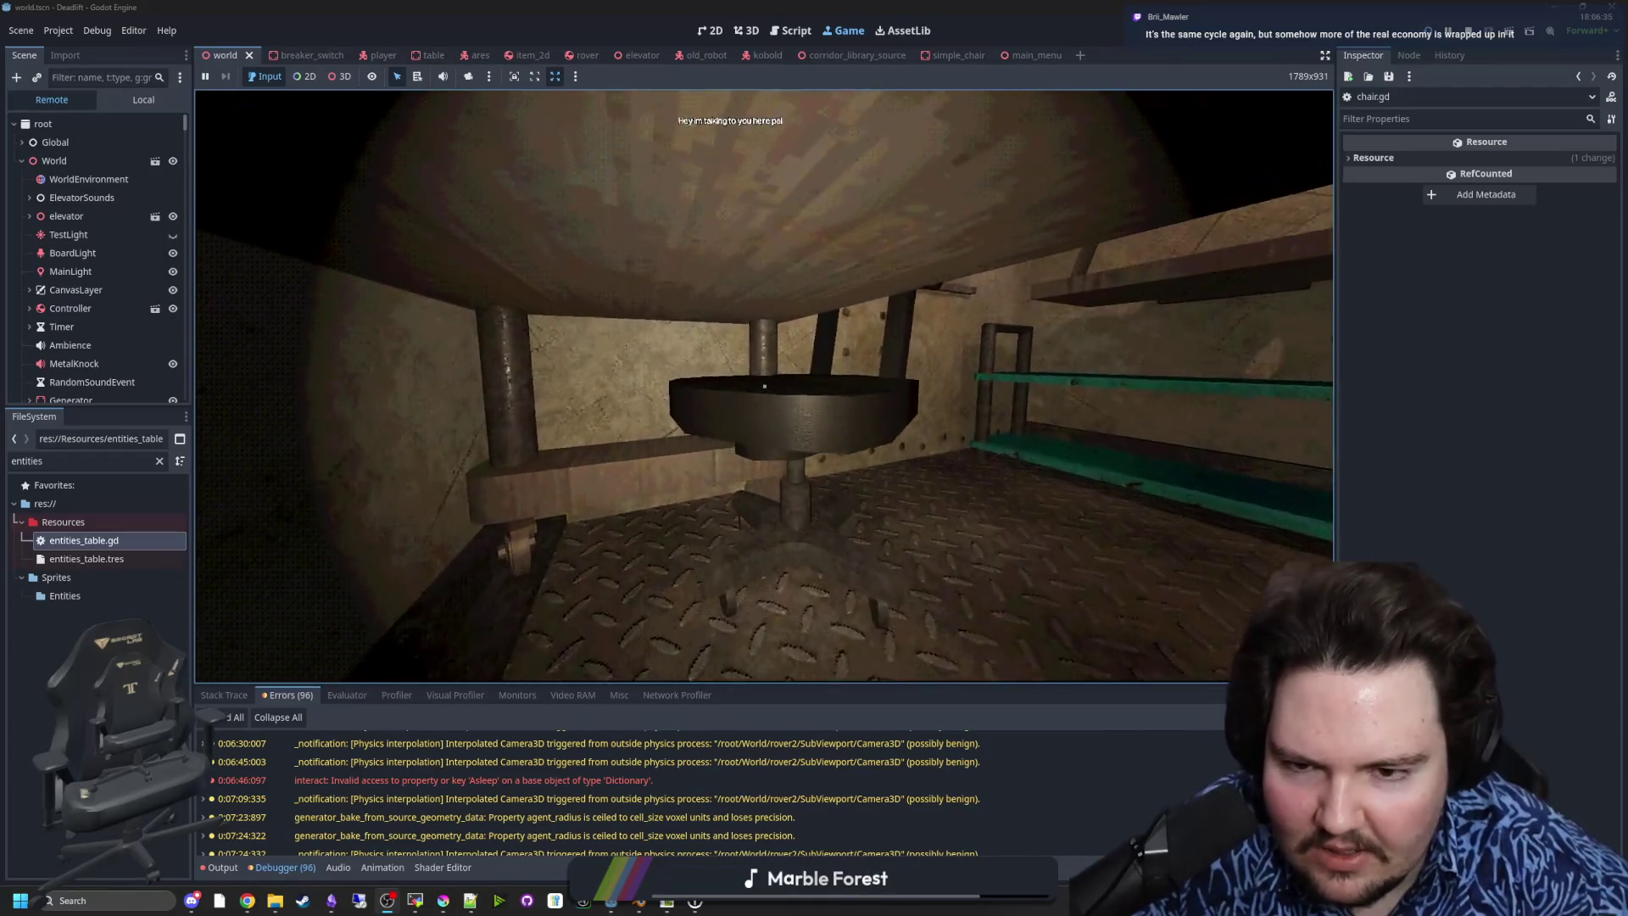
{"action": "key", "text": "super"}
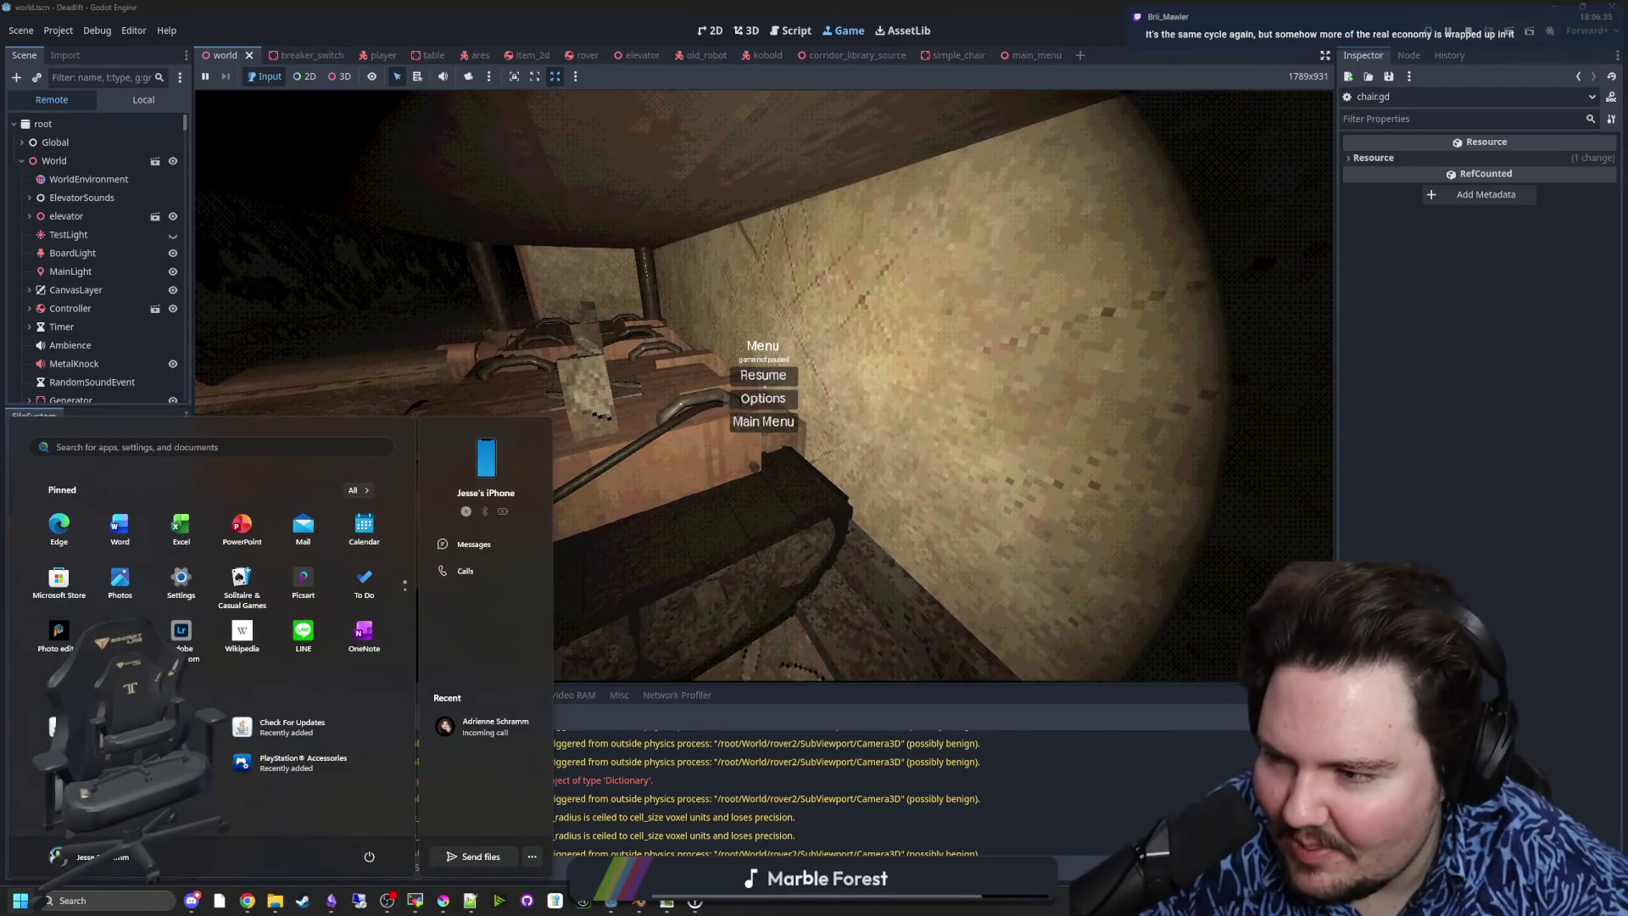
- Dismiss the system launcher and resume the game under the desk facing the crates
{"action": "key", "text": "Escape"}
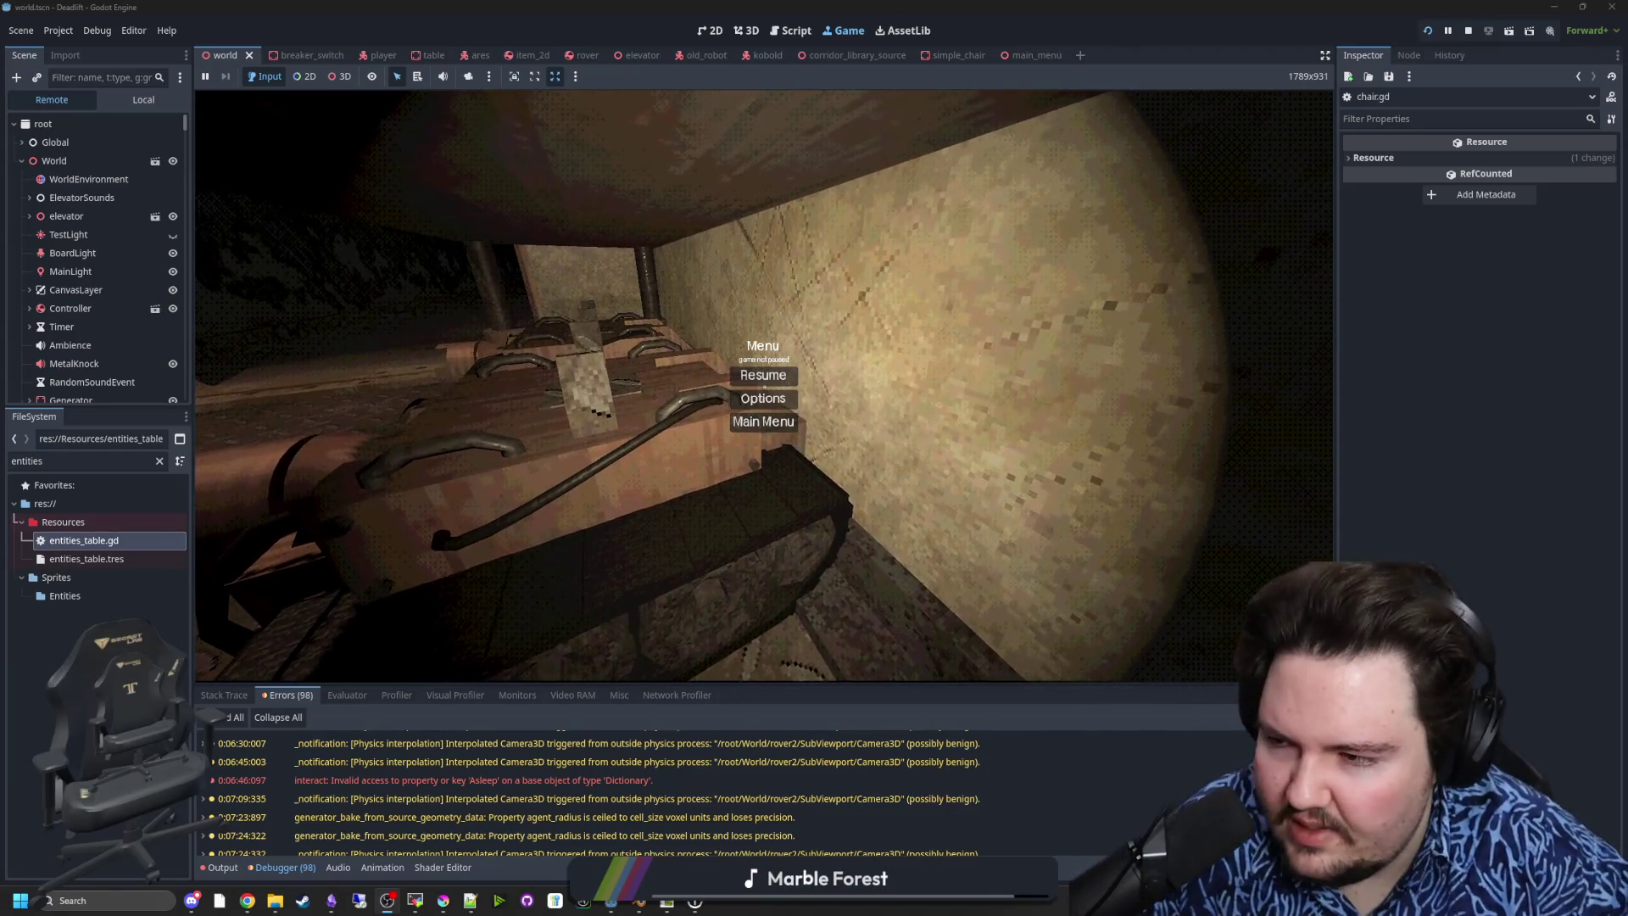
{"action": "left_click", "coordinate": [762, 374]}
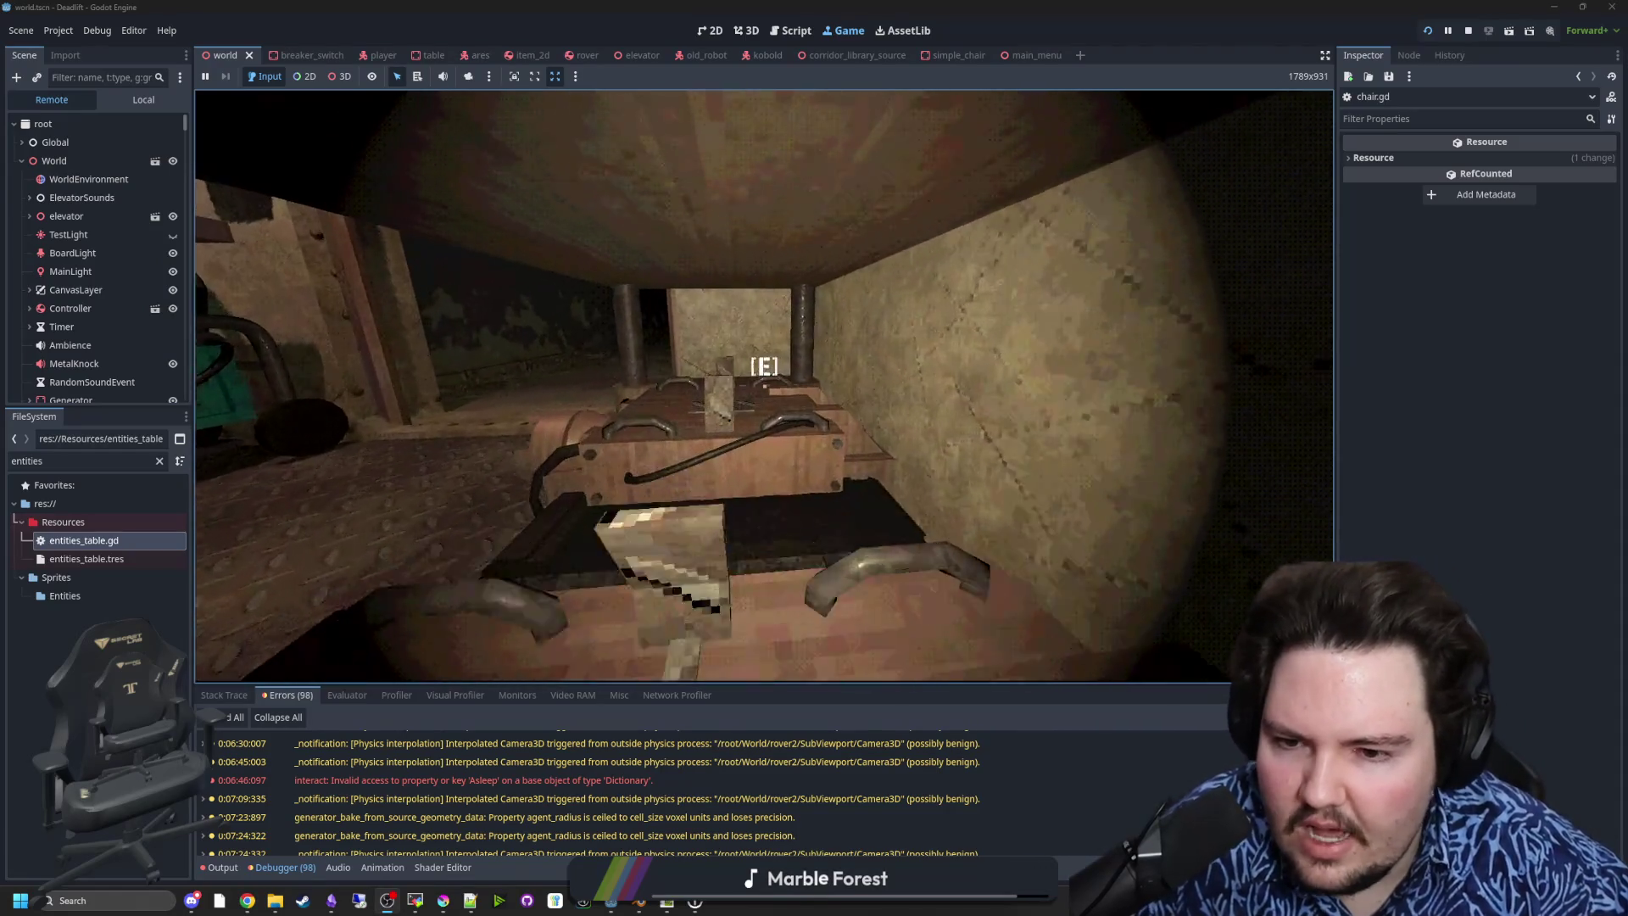
- Walk to a new spot between the pillars under the desk, then pause the game
{"action": "mouse_move", "coordinate": [764, 386]}
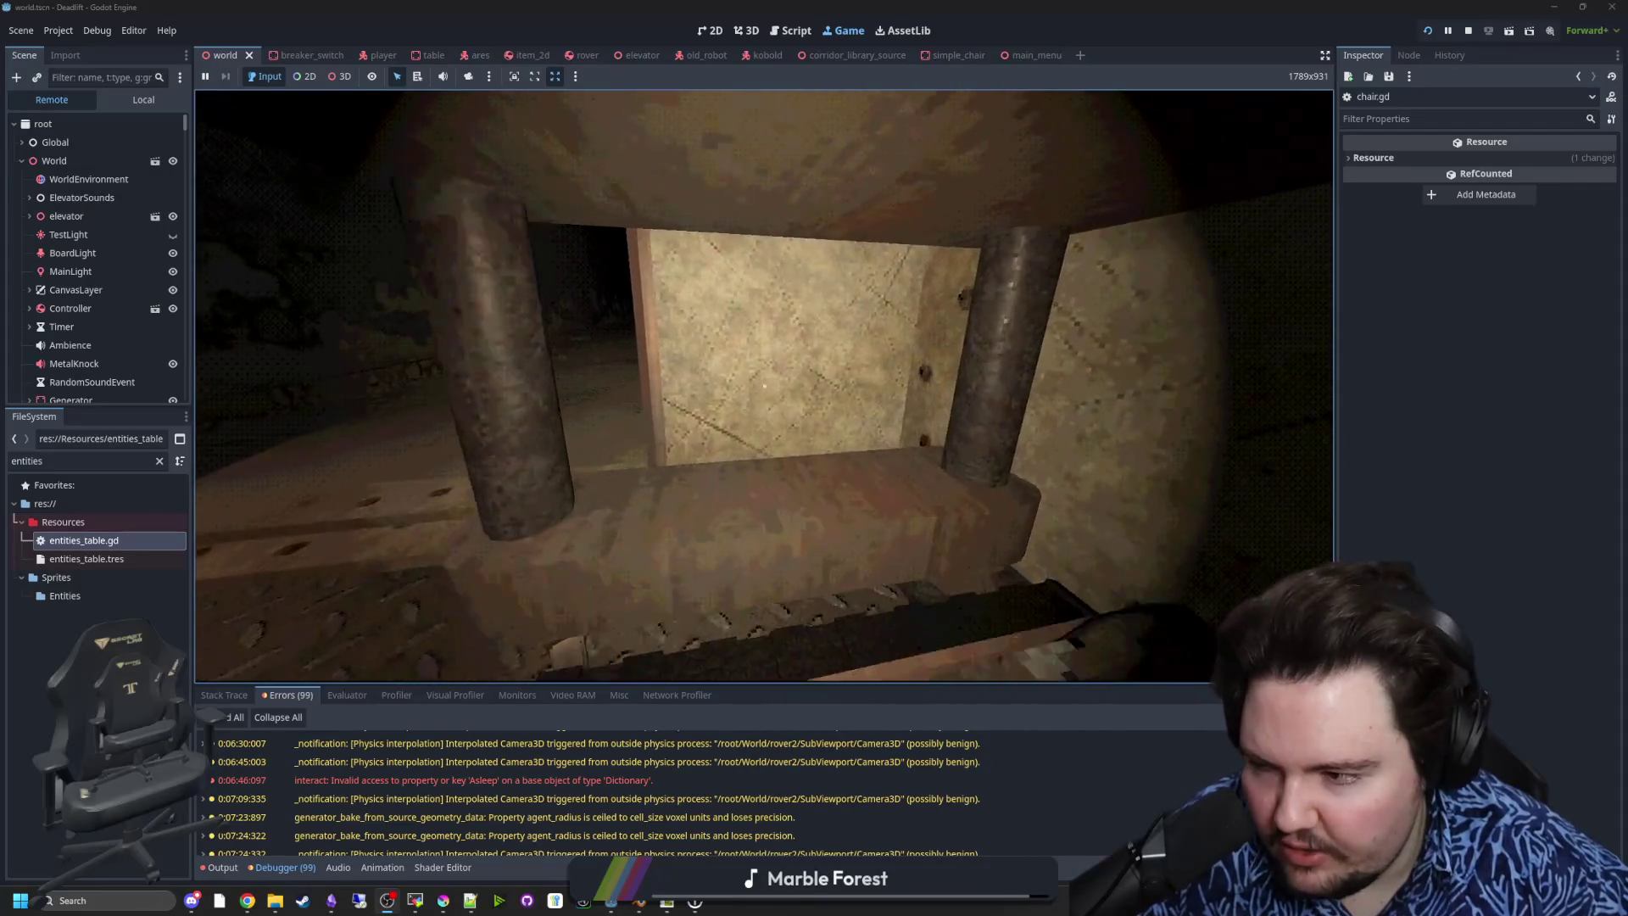
{"action": "key", "text": "super"}
{"action": "key", "text": "Escape"}
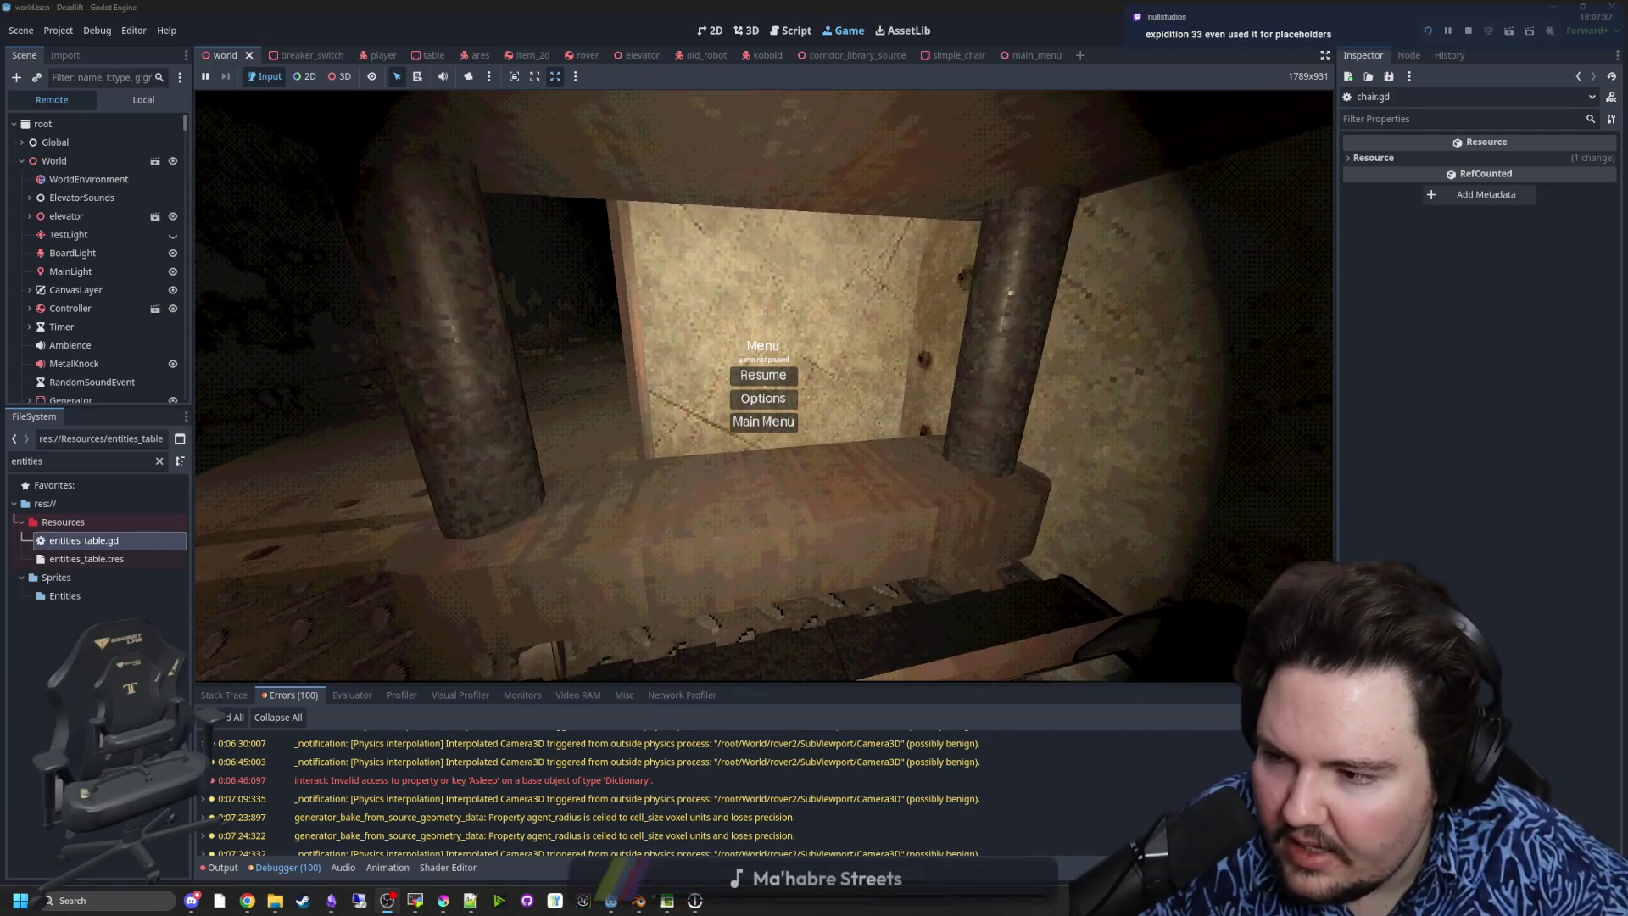
{"action": "key", "text": "w"}
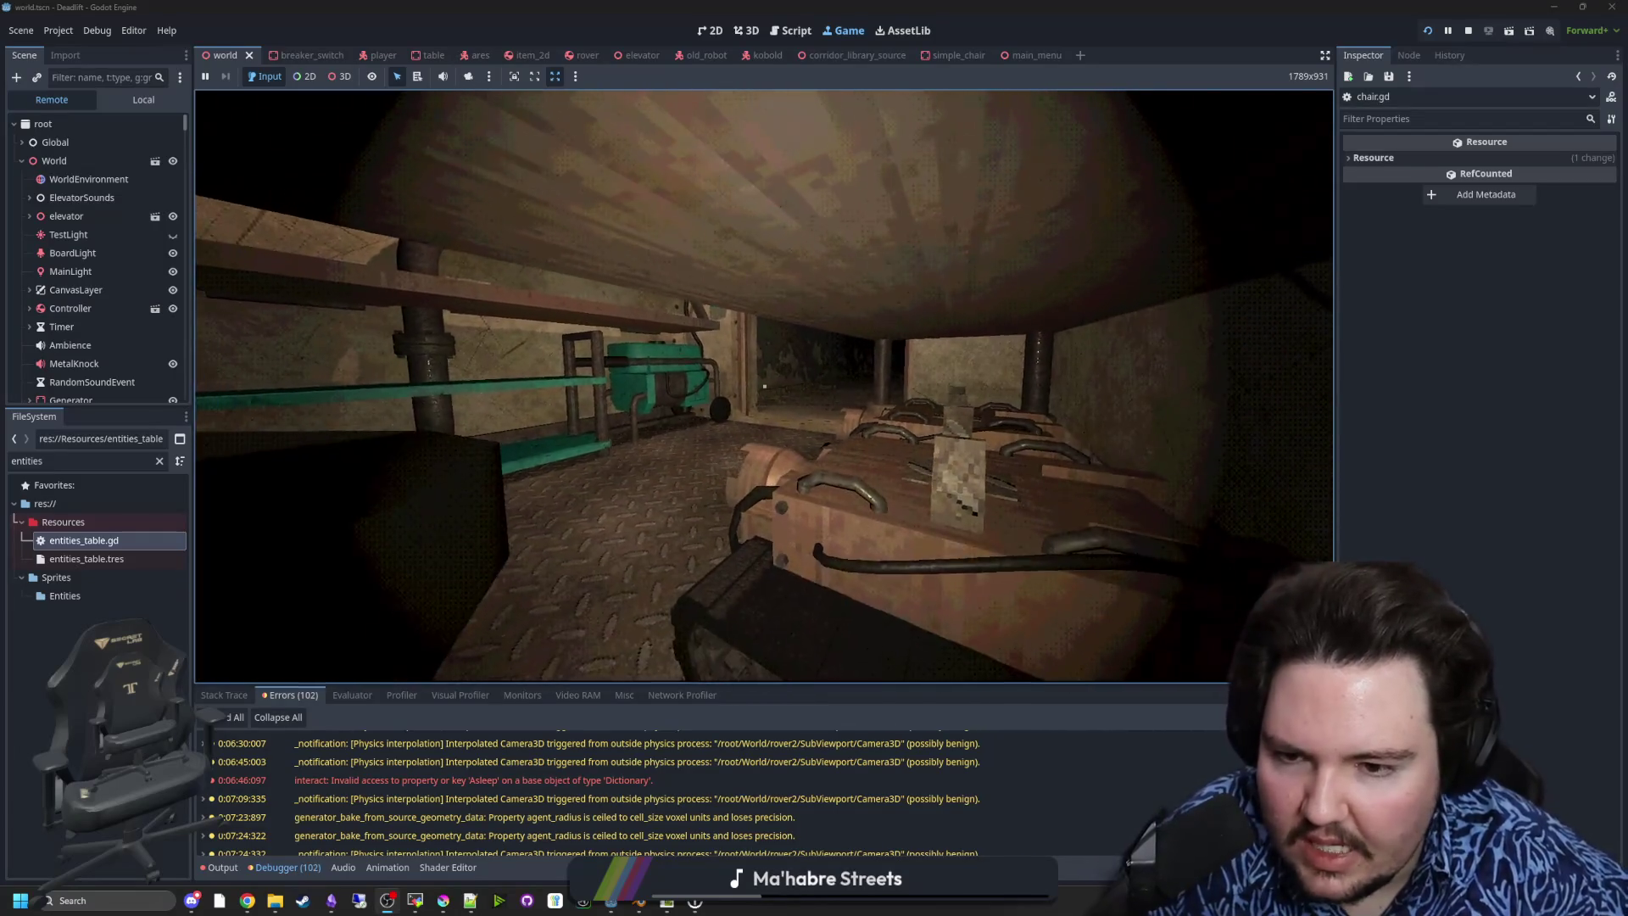
{"action": "key", "text": "super"}
{"action": "left_click", "coordinate": [380, 332]}
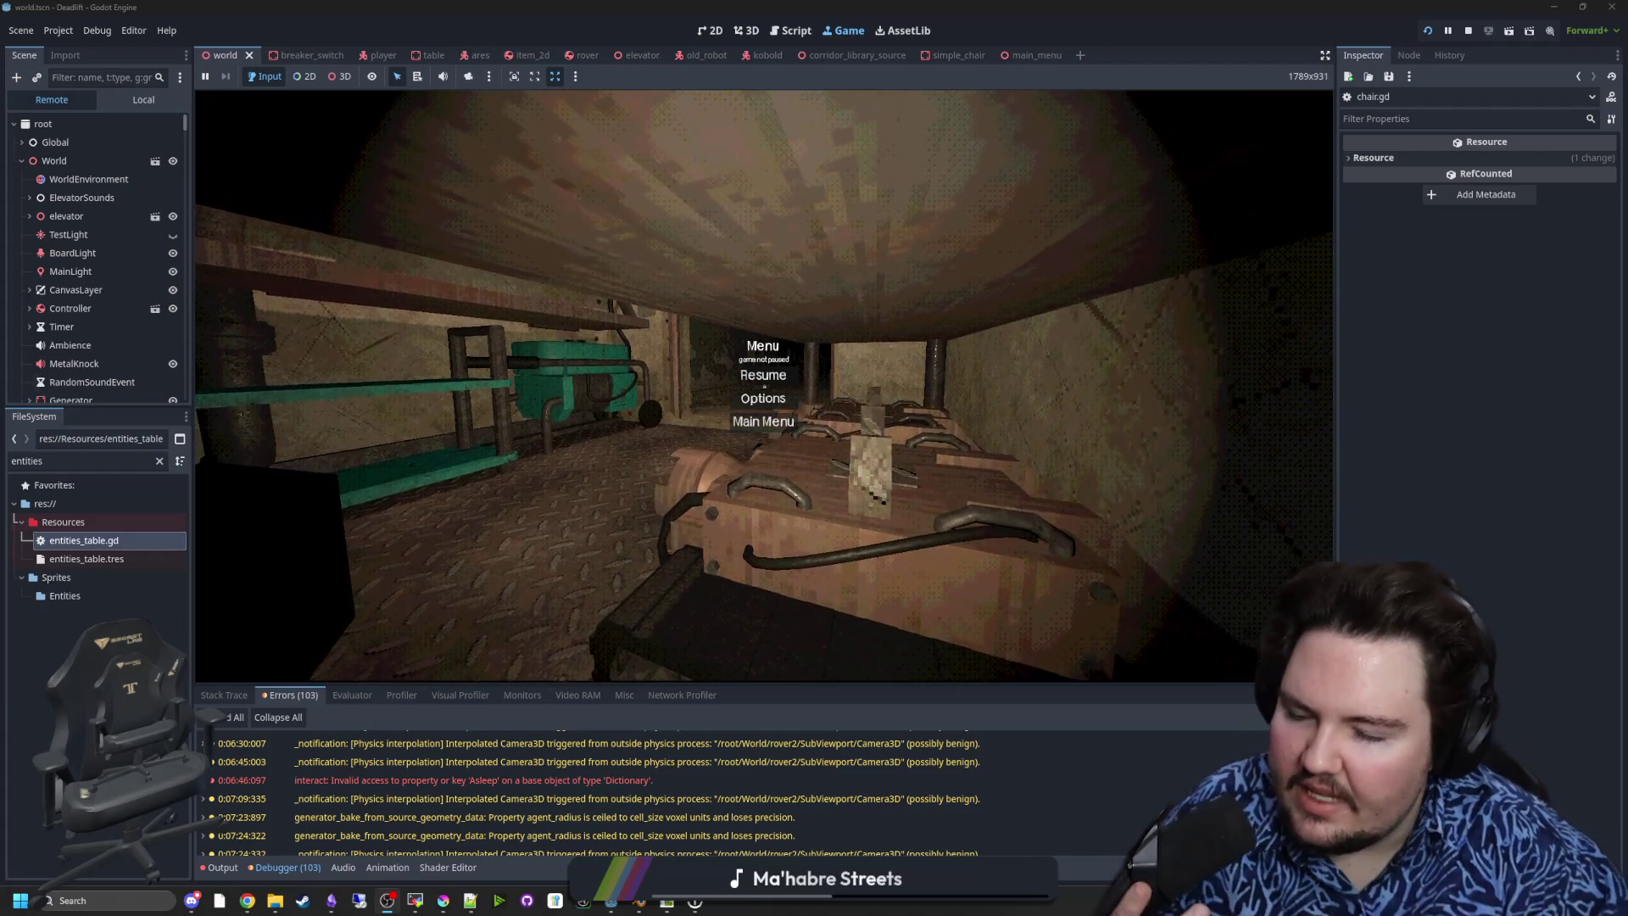
- Walk under the desk toward the press machine, stone wall and metal pillar
{"action": "key", "text": "w"}
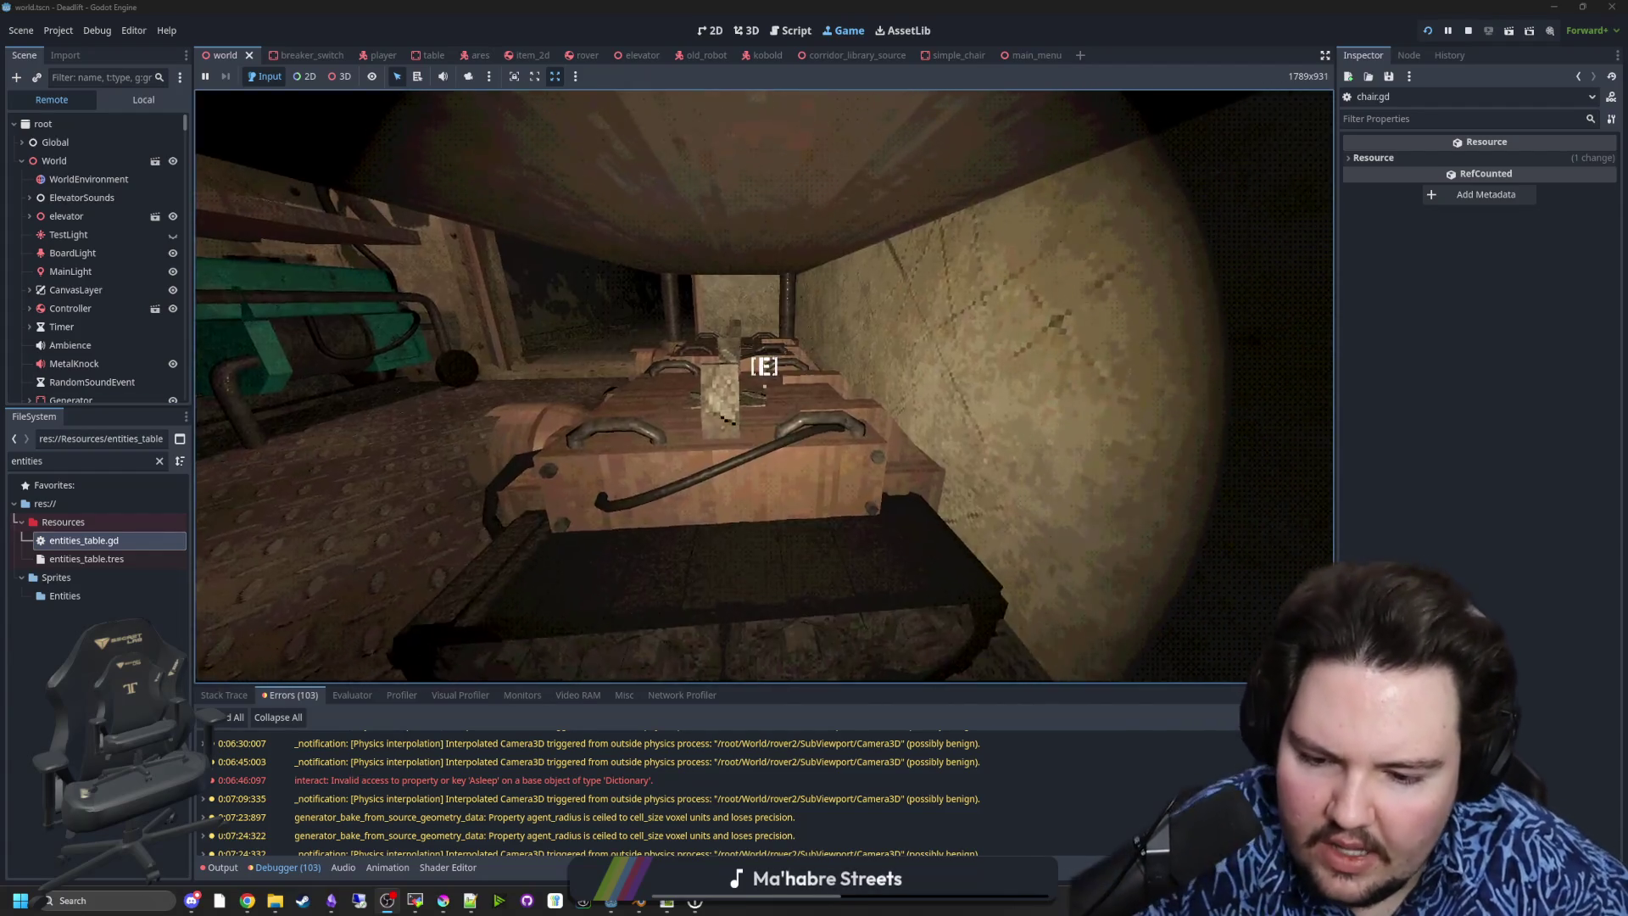
{"action": "key", "text": "s"}
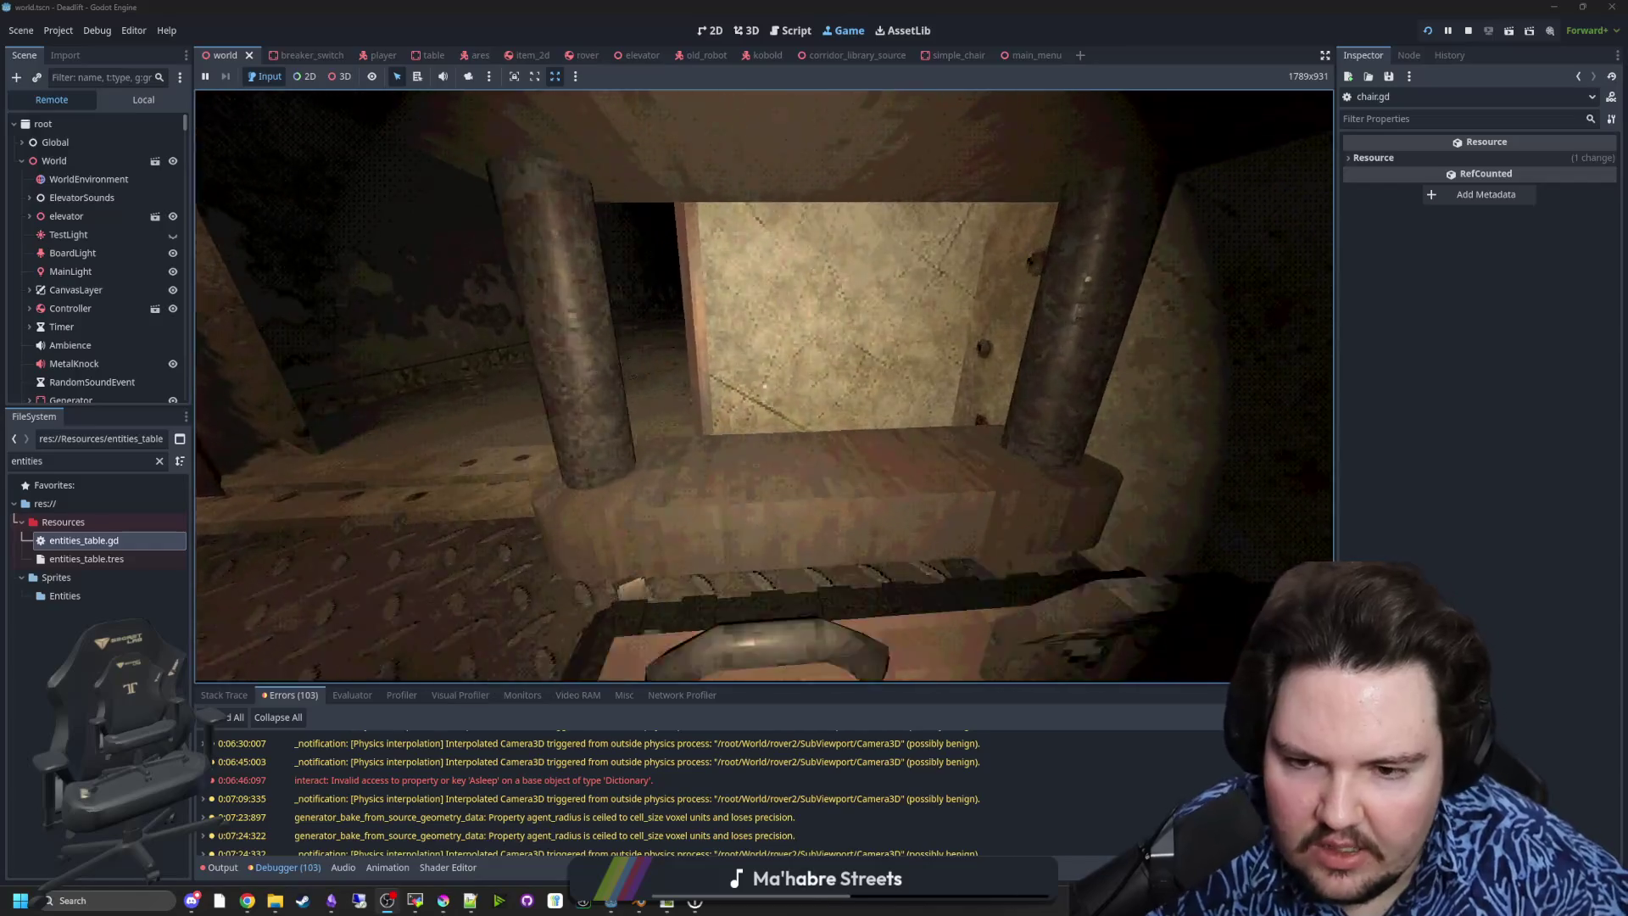
{"action": "key", "text": "w"}
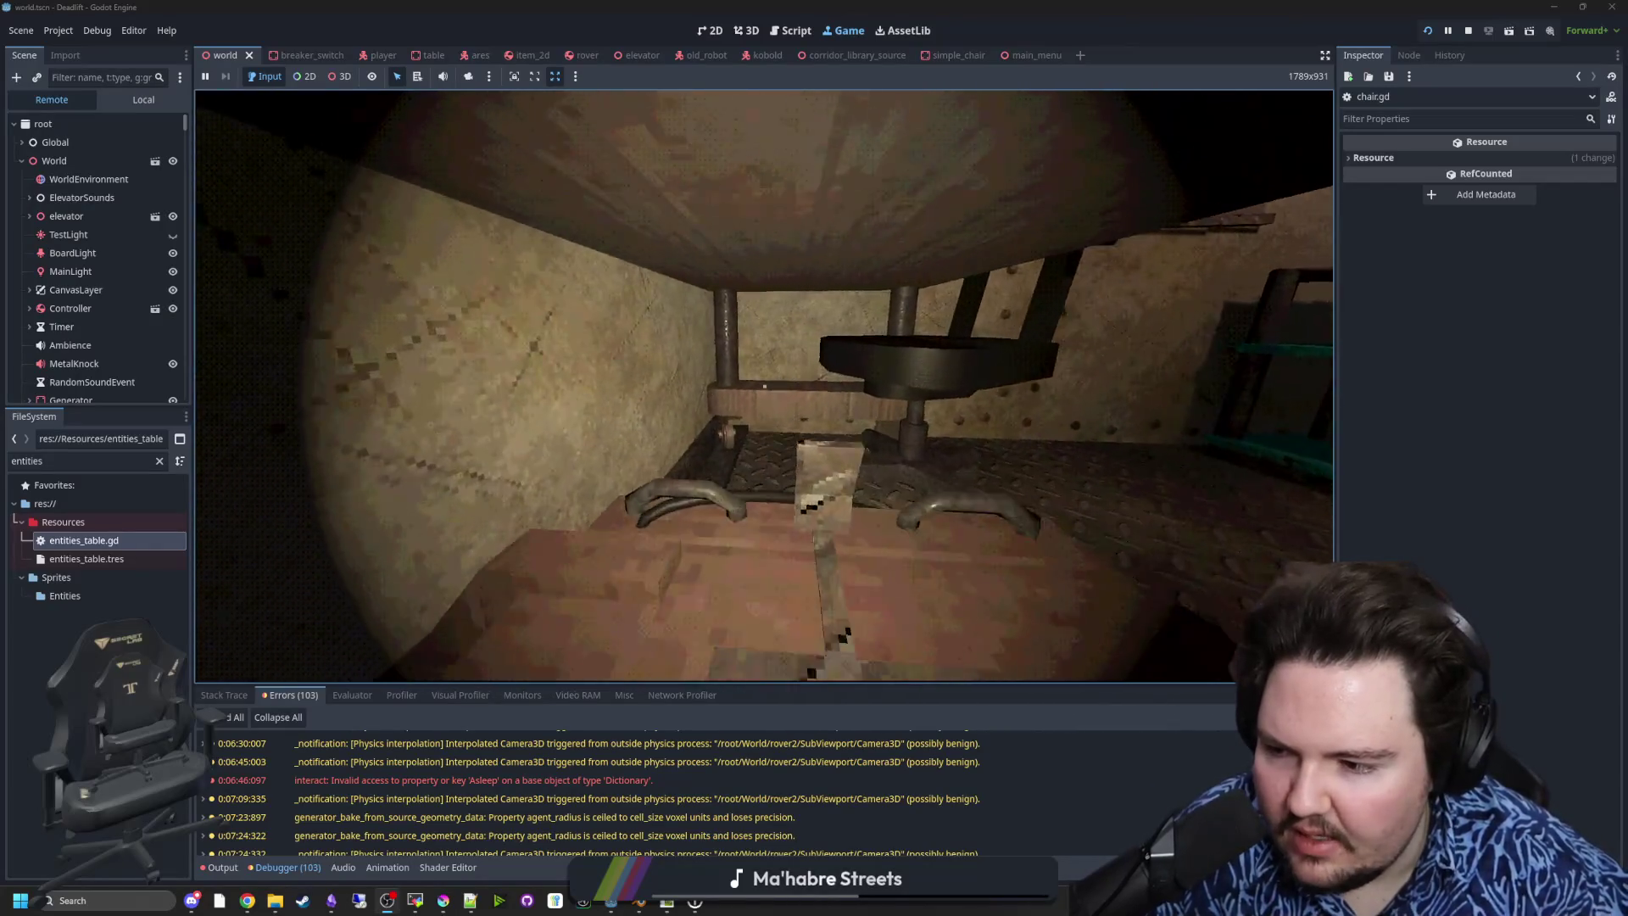
{"action": "key", "text": "w"}
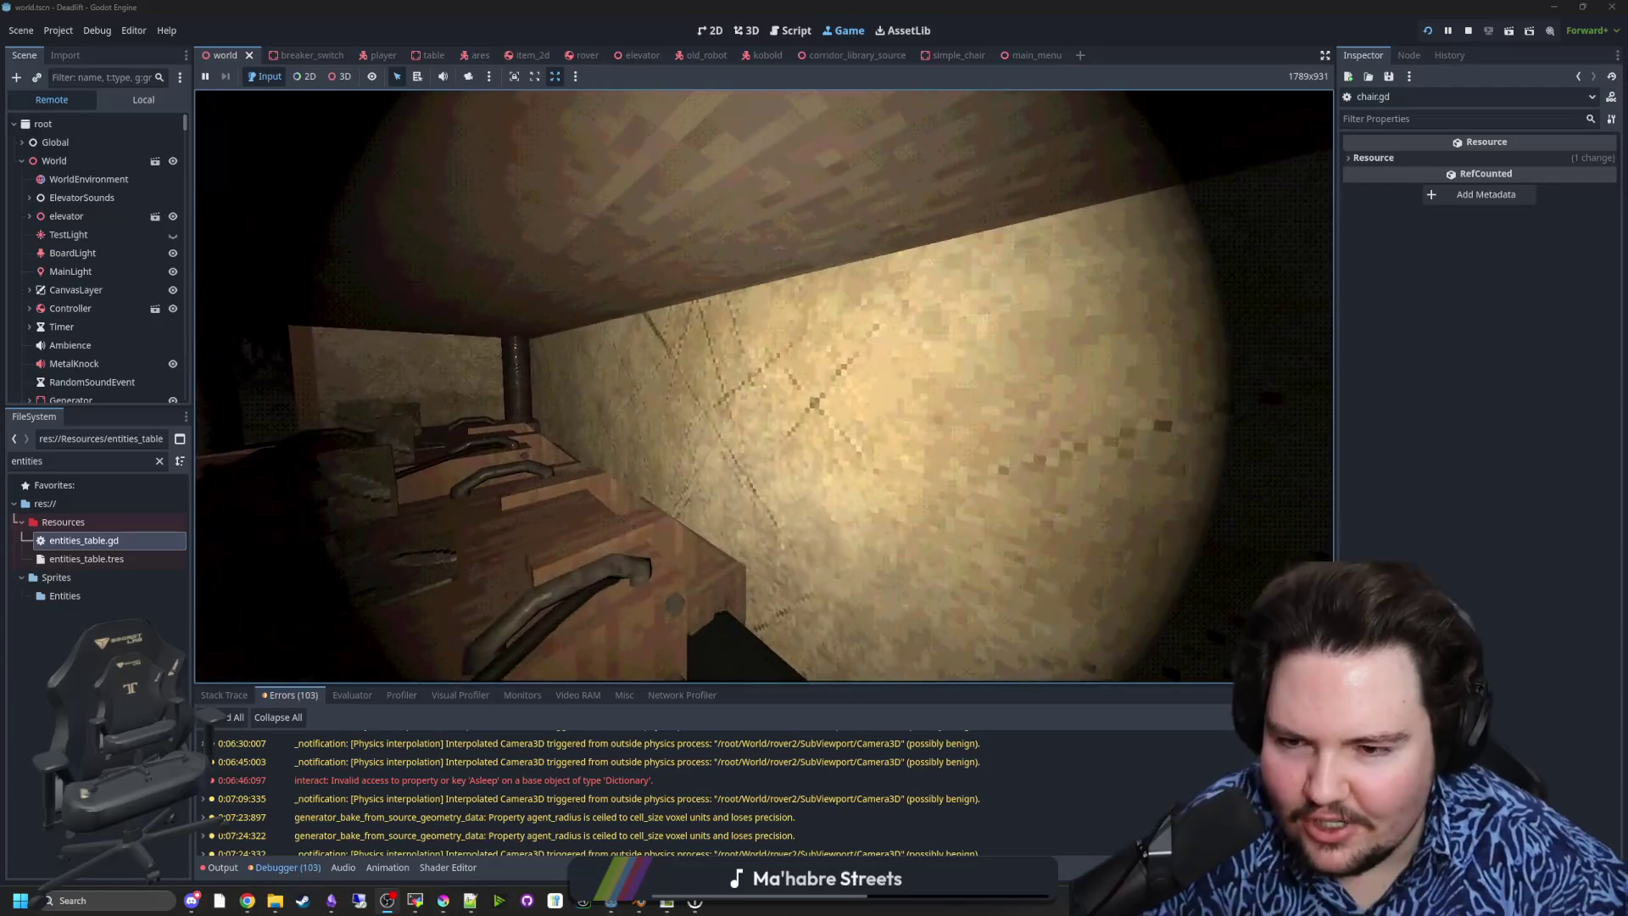
{"action": "key", "text": "s"}
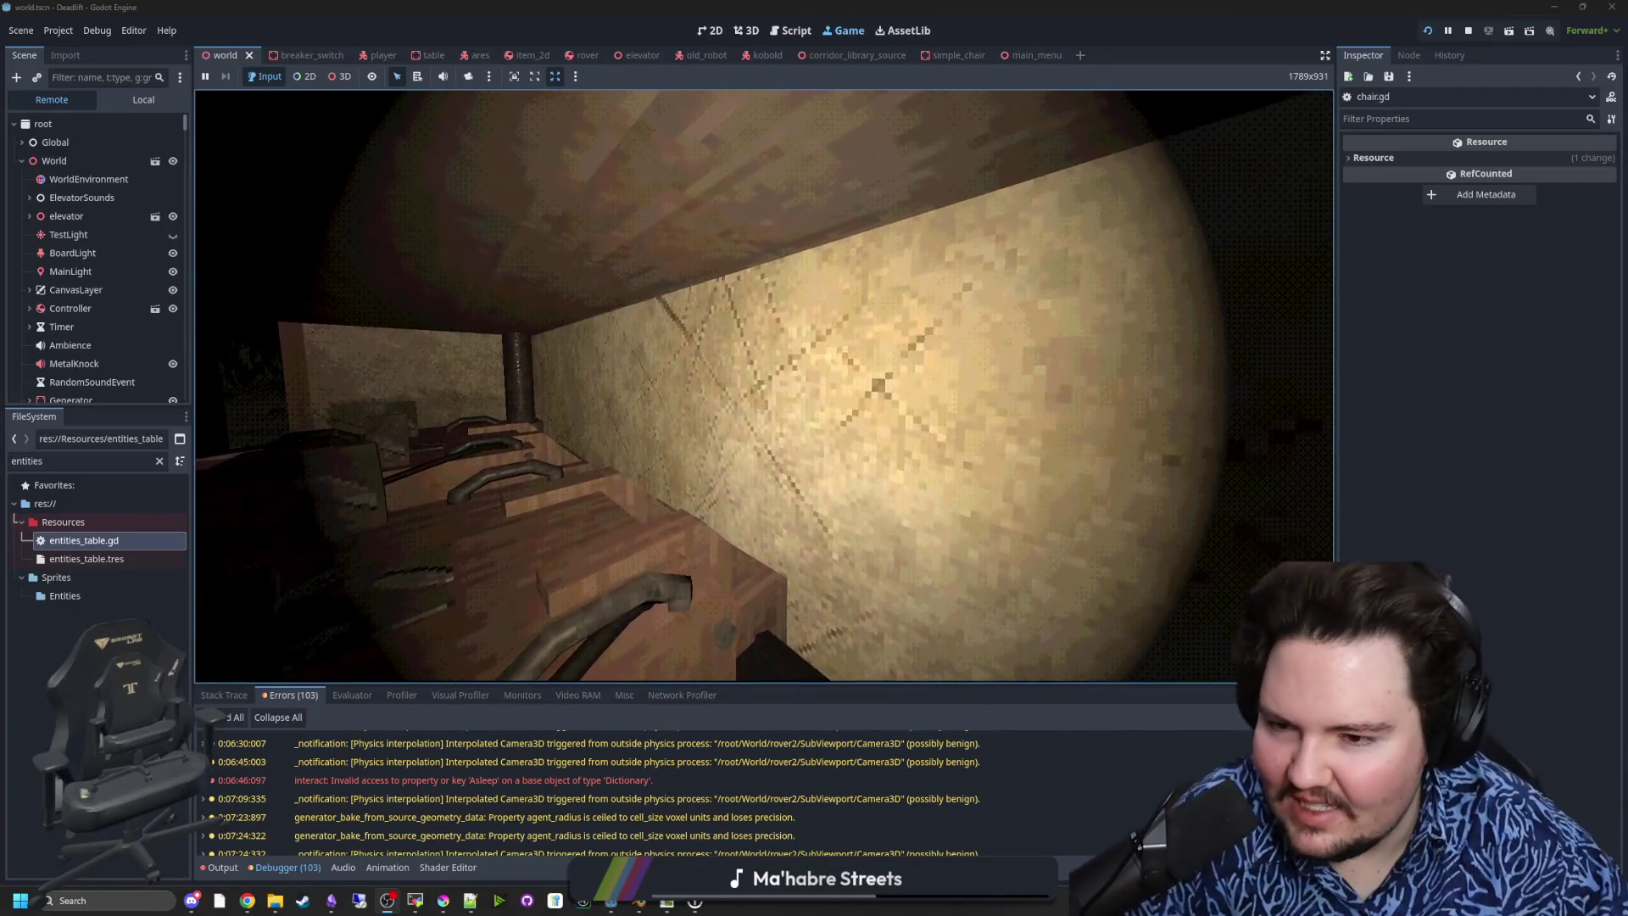
{"action": "key", "text": "w"}
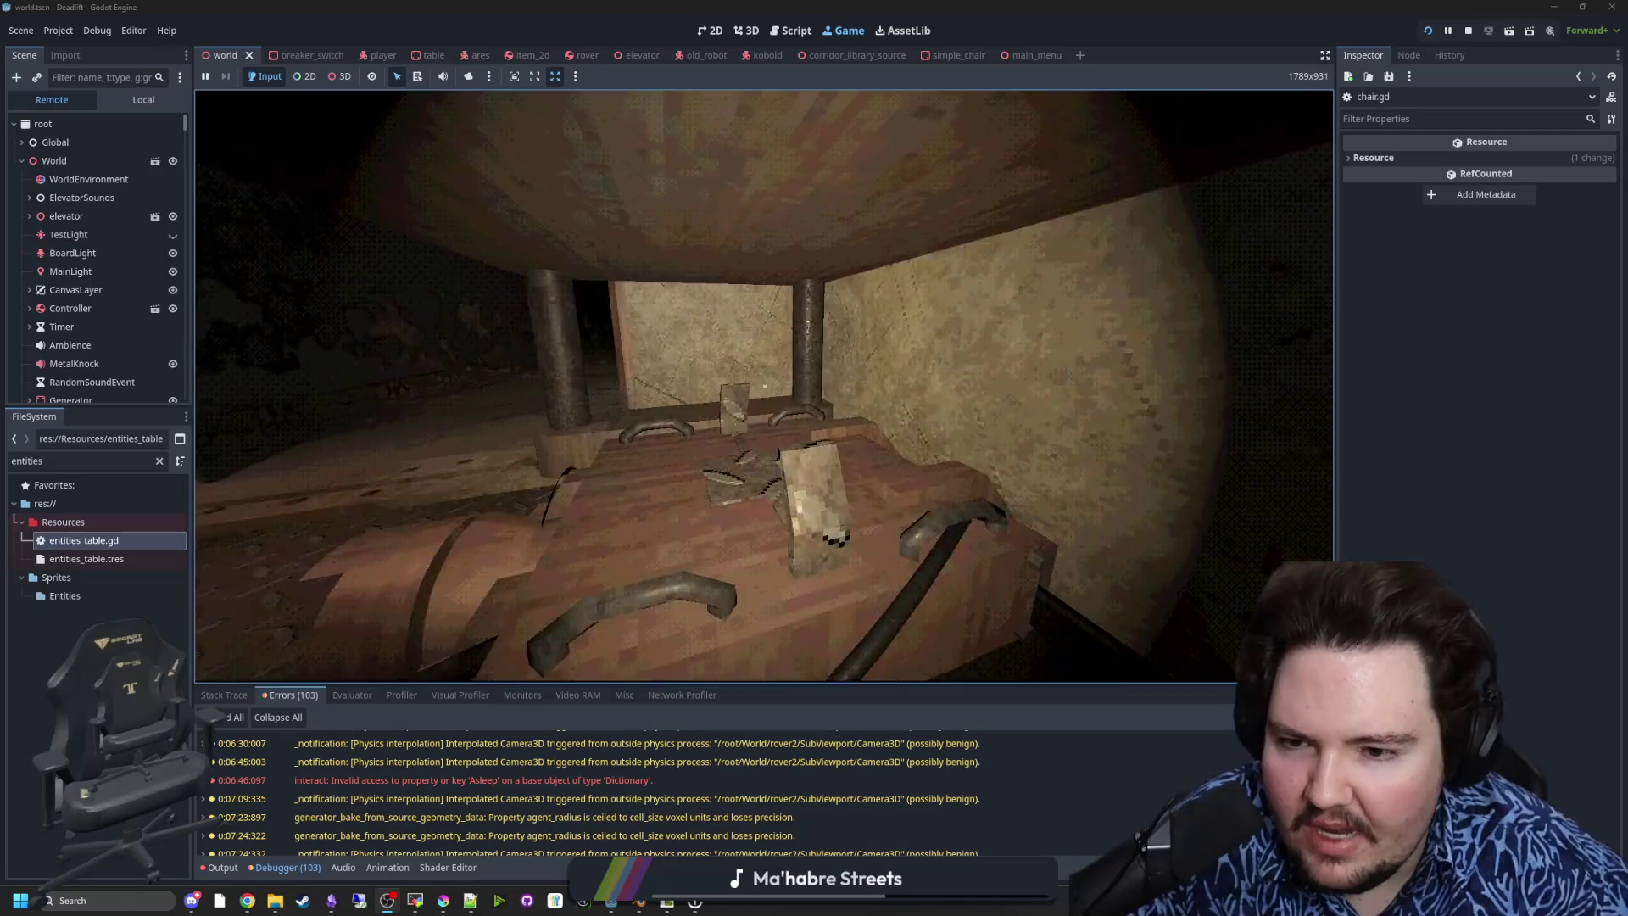
- Back out toward the chair, face the rovers, shift left to the table leg, then pause
{"action": "key", "text": "s"}
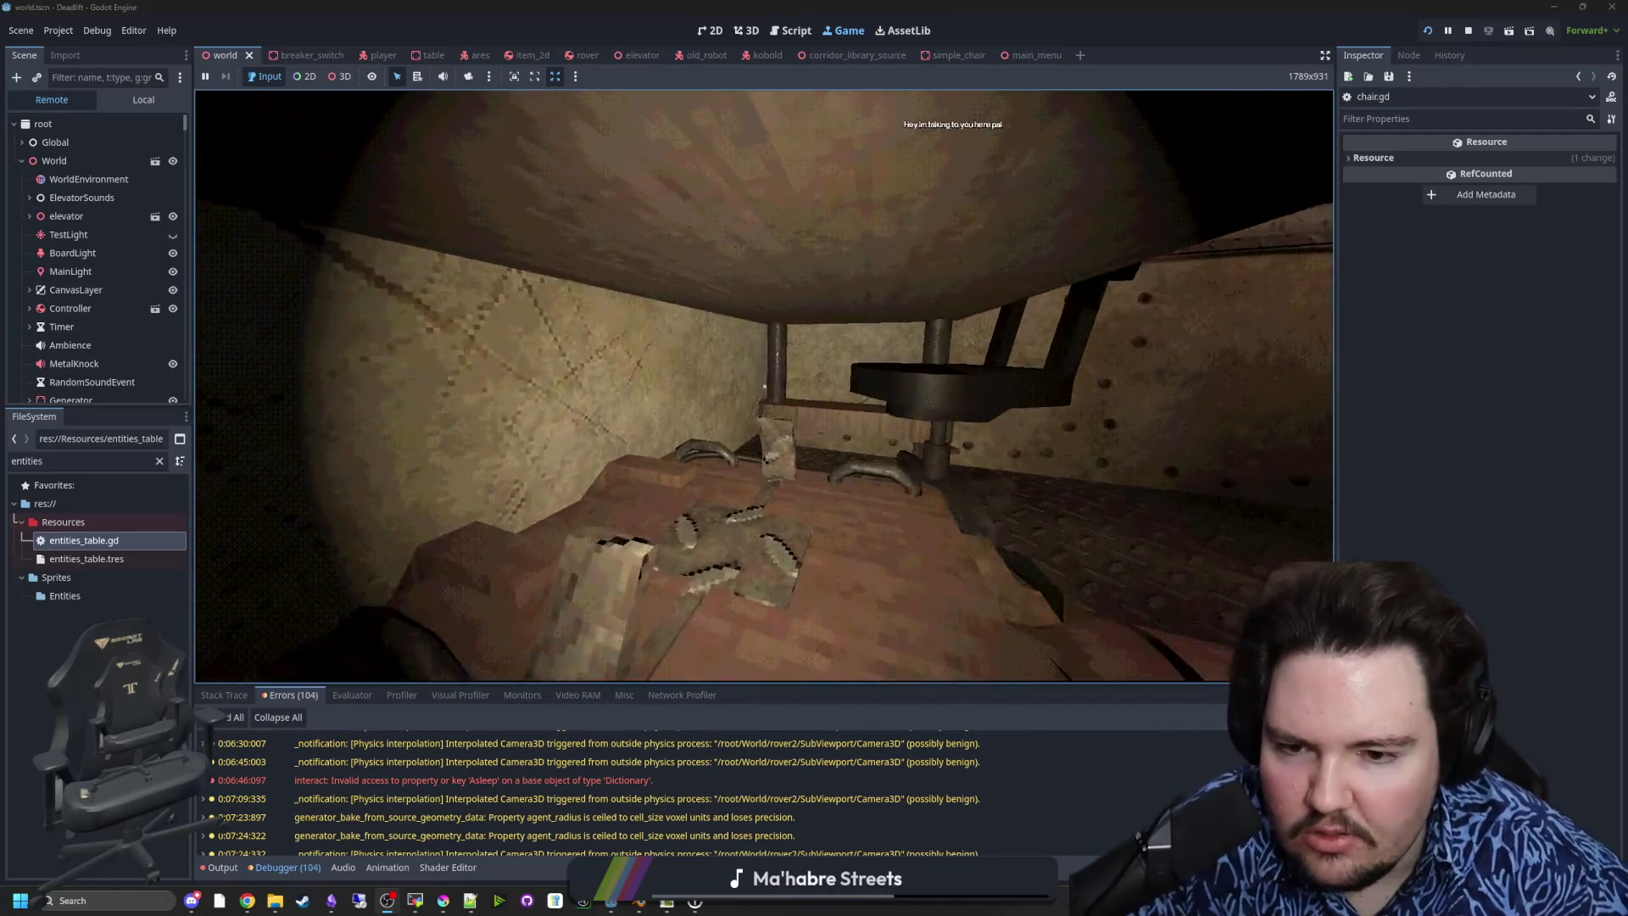
{"action": "key", "text": "w"}
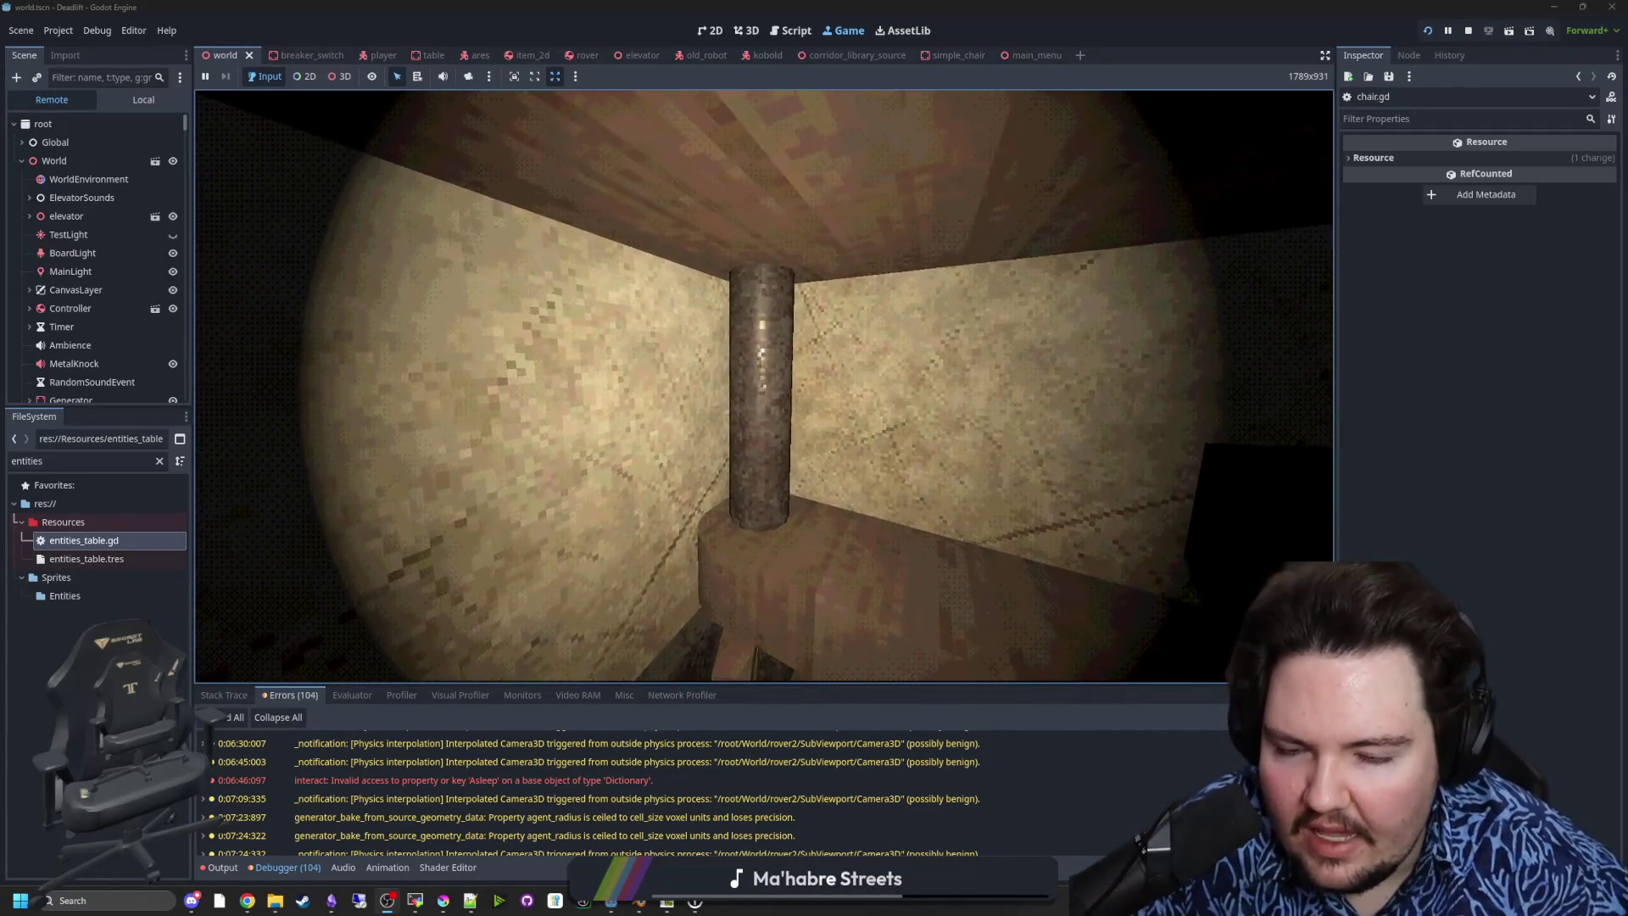
{"action": "key", "text": "s"}
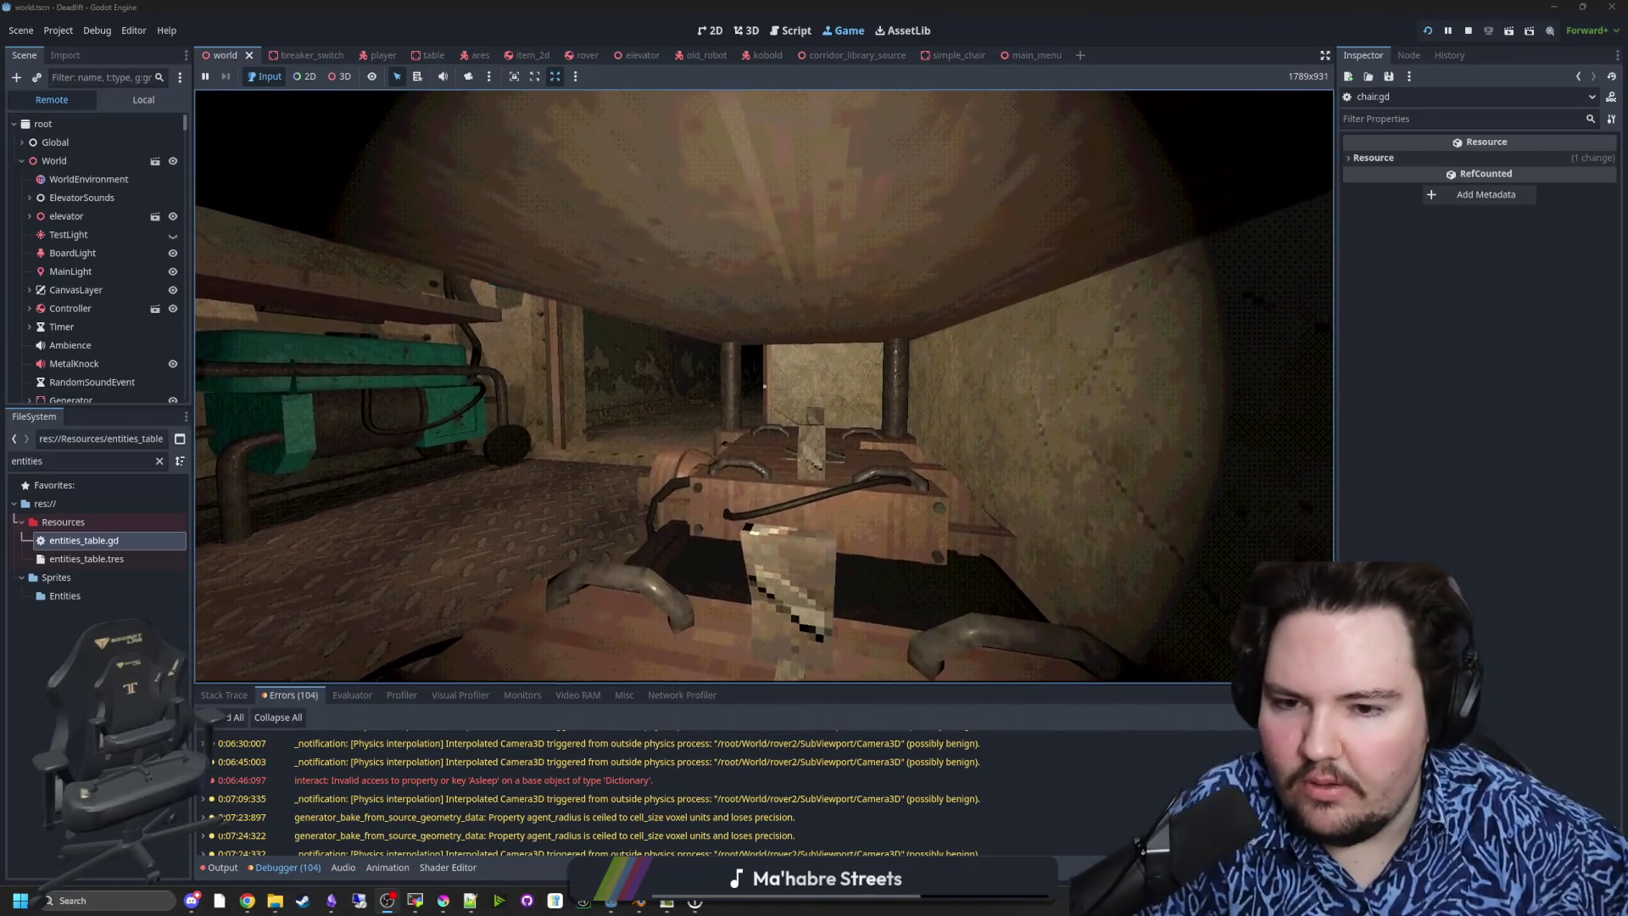
{"action": "key", "text": "w"}
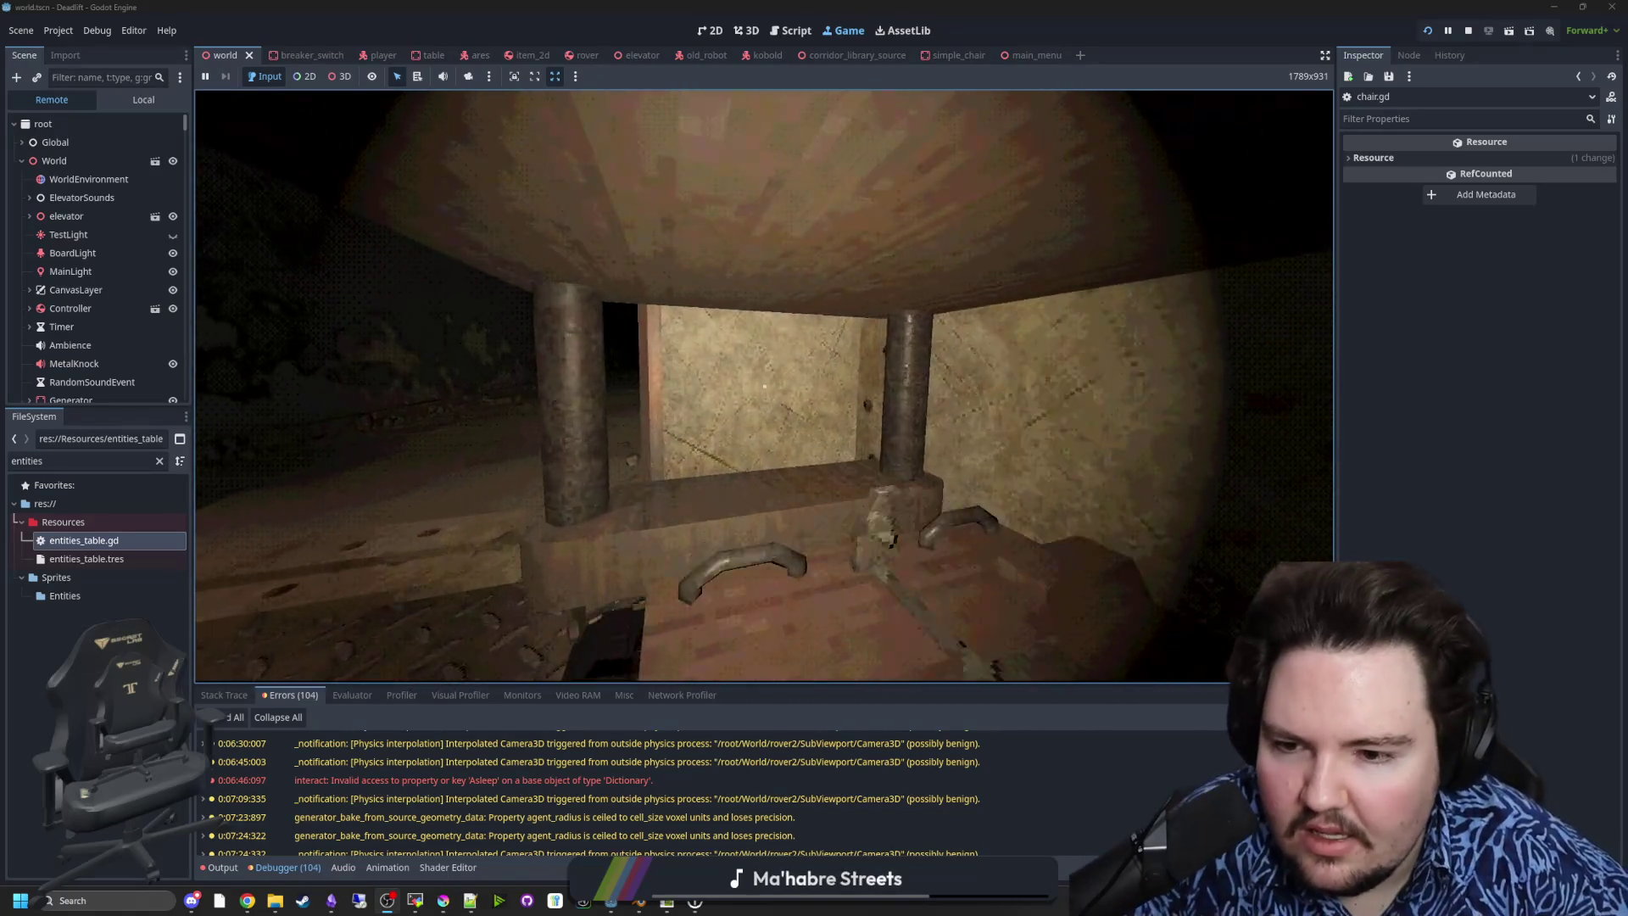
{"action": "key", "text": "s"}
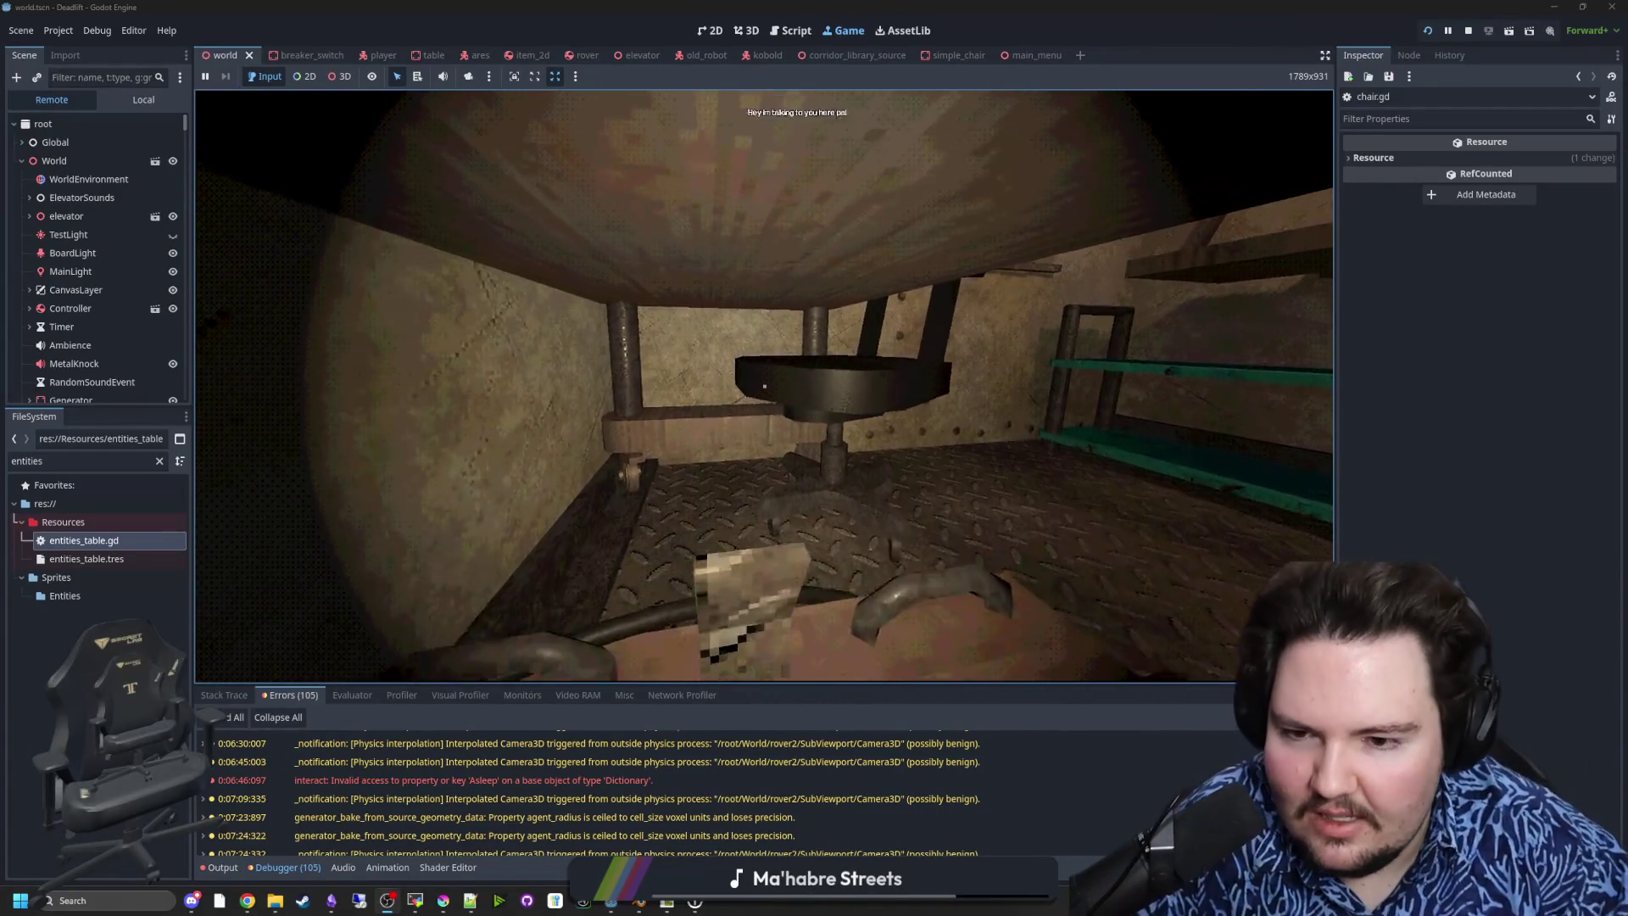
{"action": "key", "text": "a"}
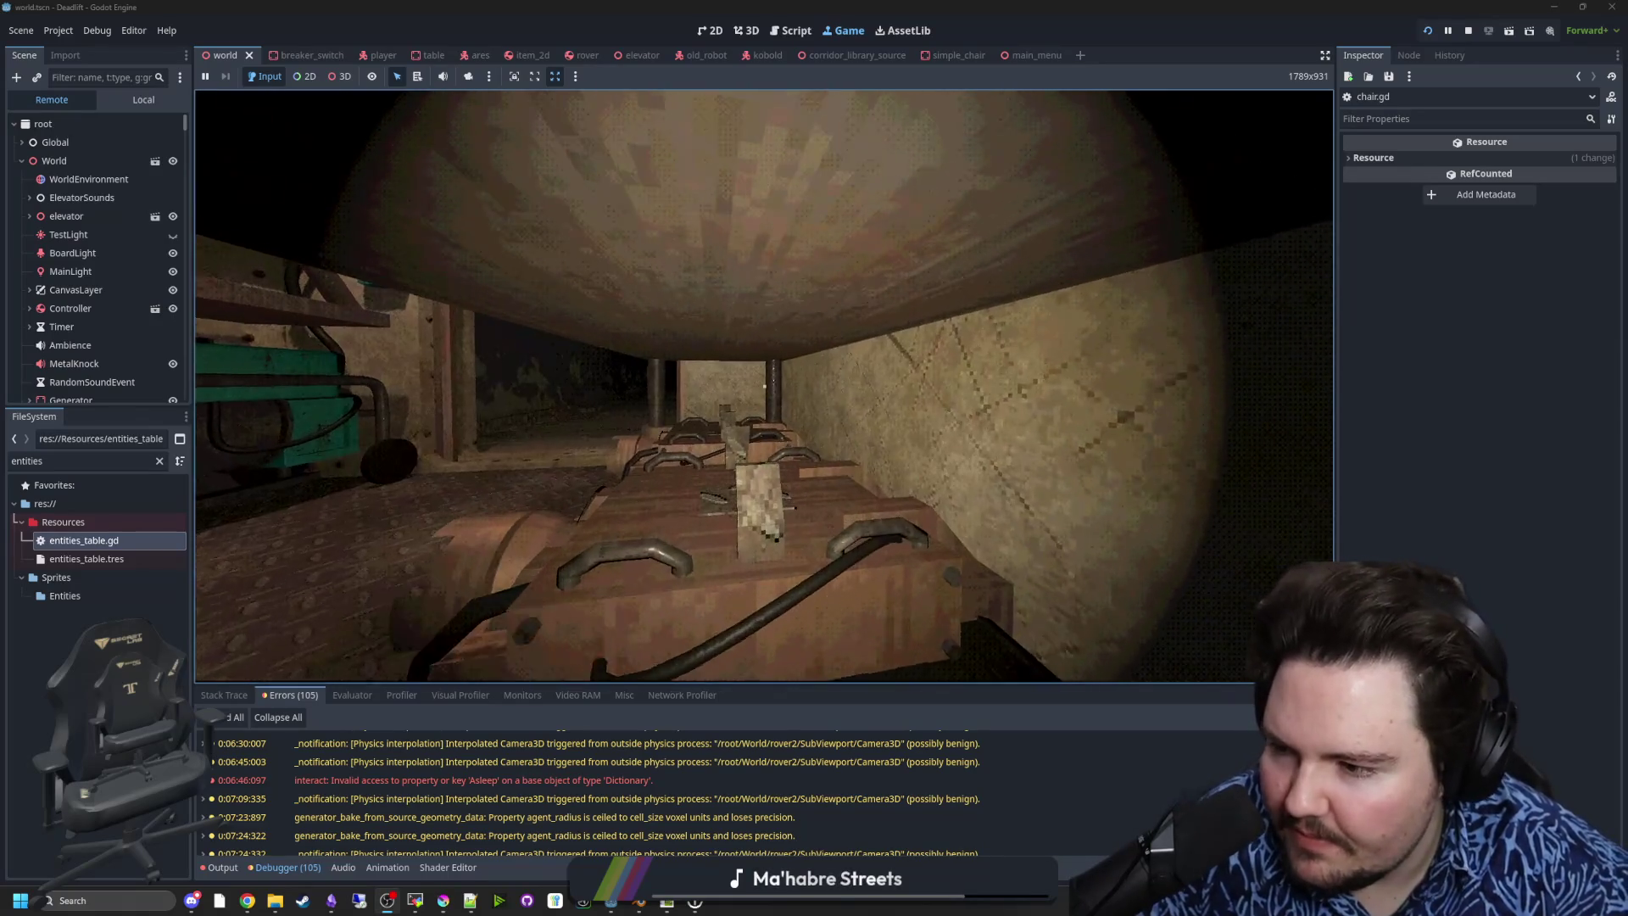
{"action": "key", "text": "super"}
- Stop the game and fly the 3D view under and around the desk and rovers
{"action": "left_click", "coordinate": [705, 87]}
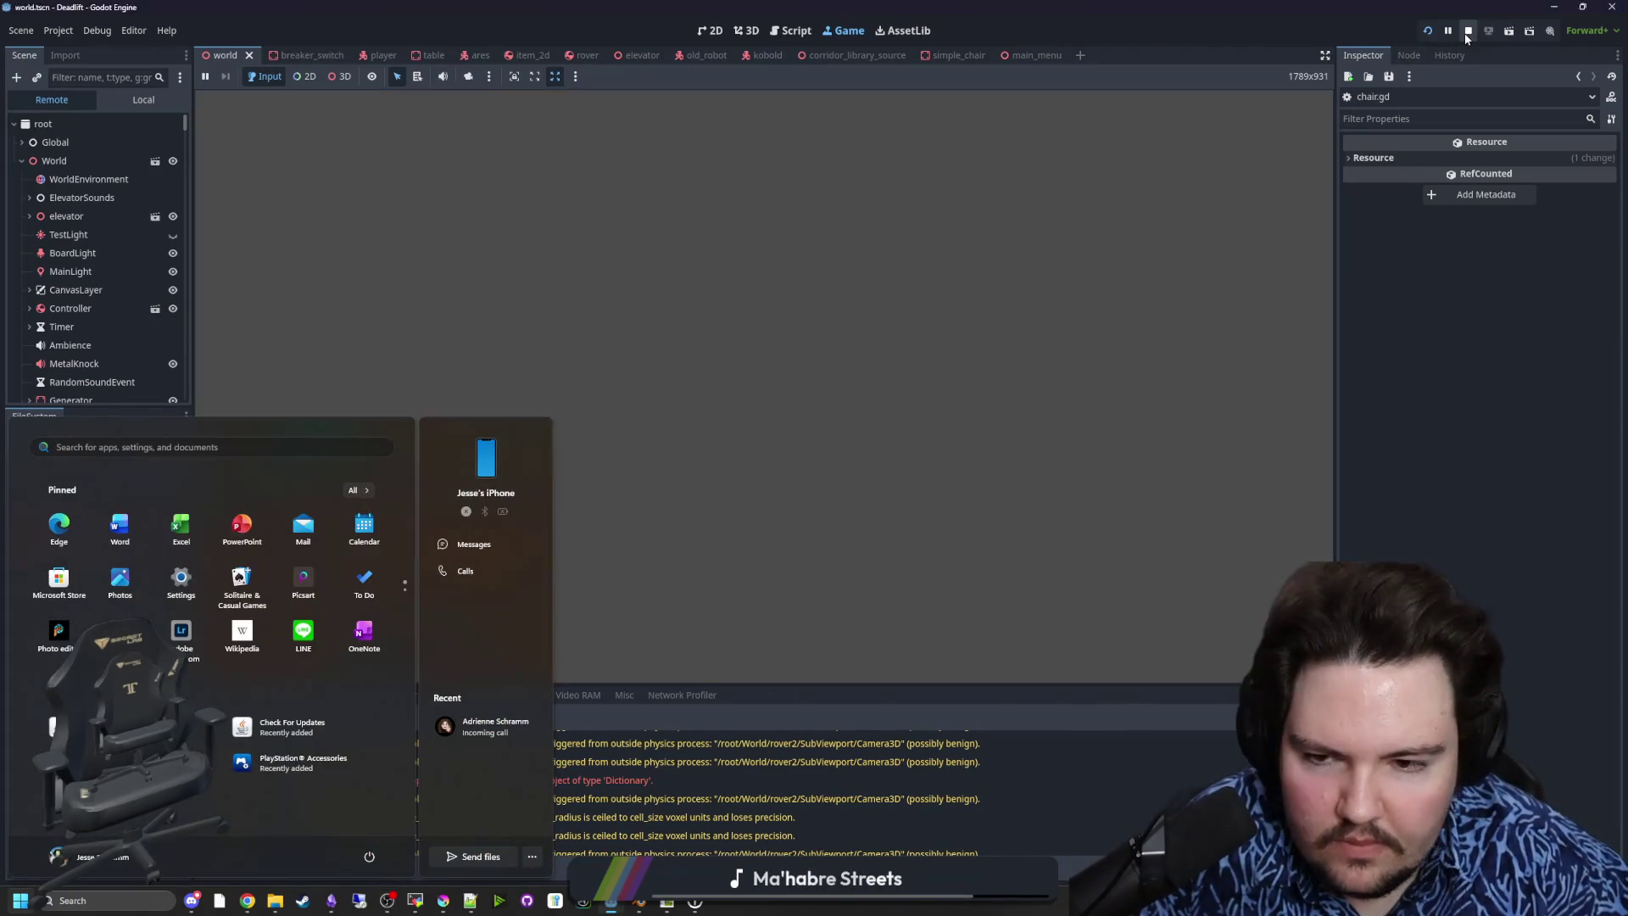
{"action": "left_click", "coordinate": [745, 37]}
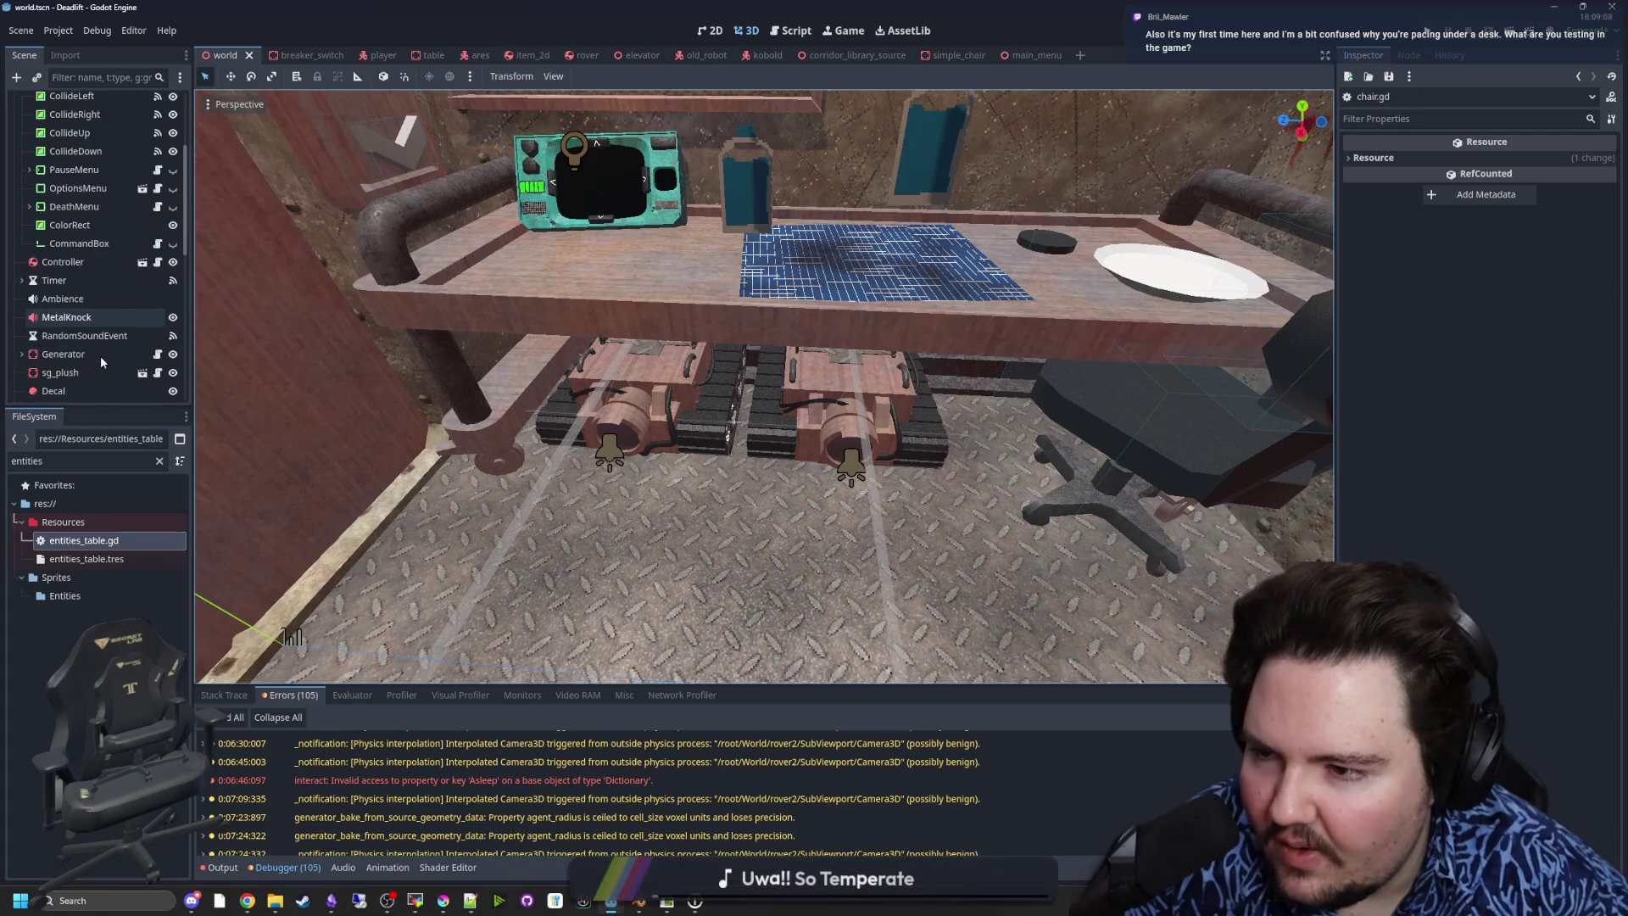
{"action": "scroll", "coordinate": [85, 348], "scroll_direction": "down", "scroll_amount": 10}
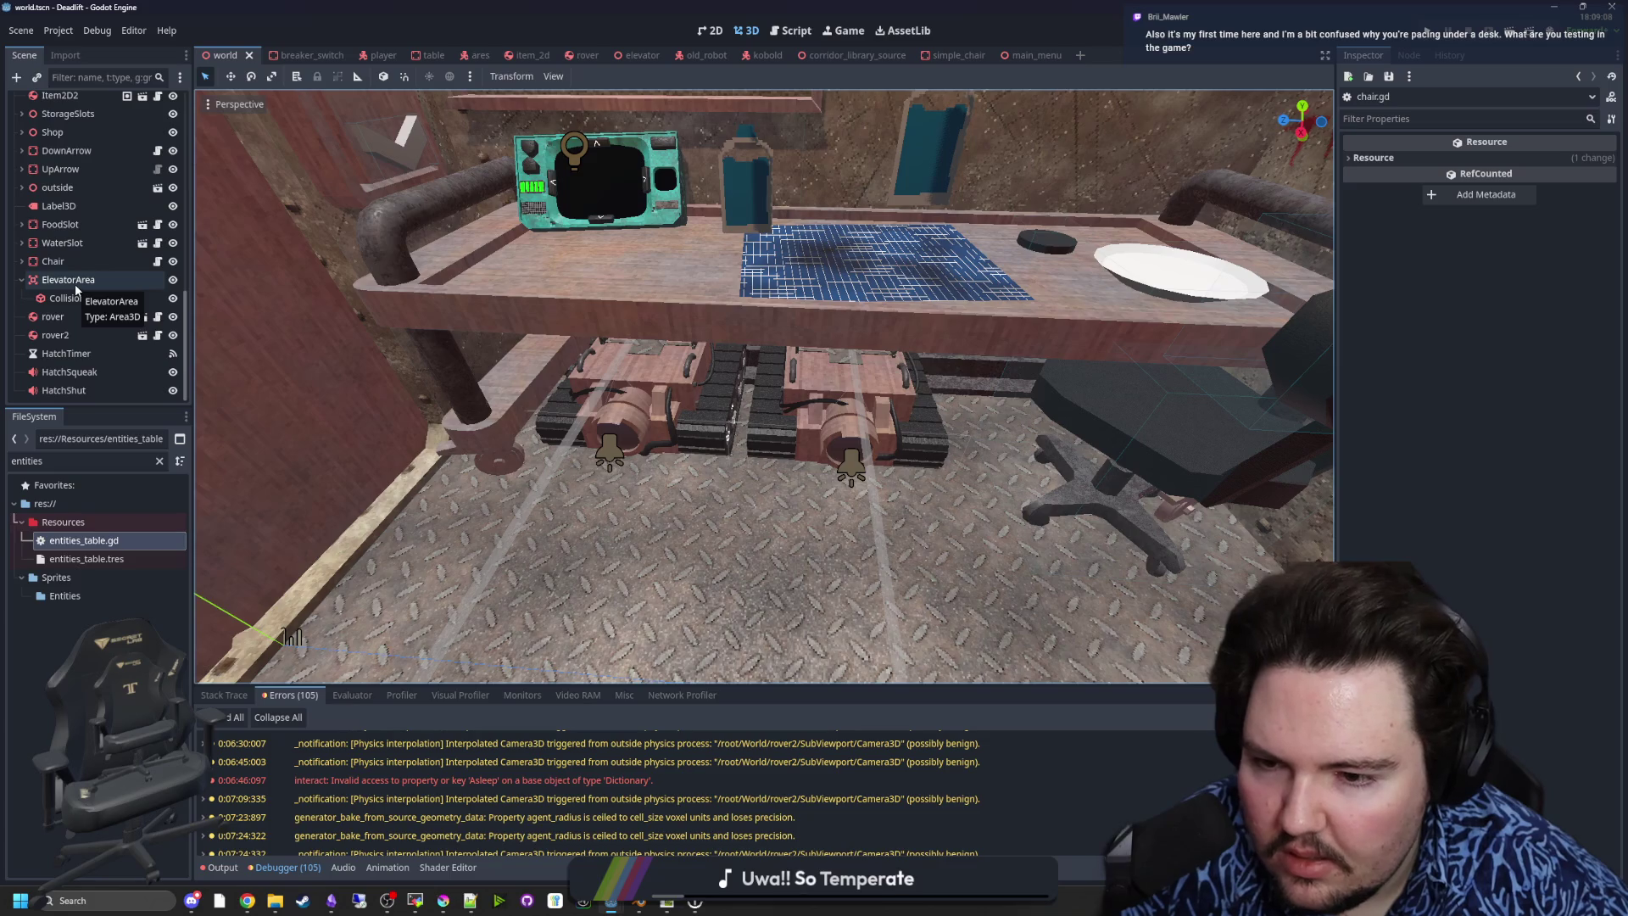
{"action": "right_click", "coordinate": [490, 434]}
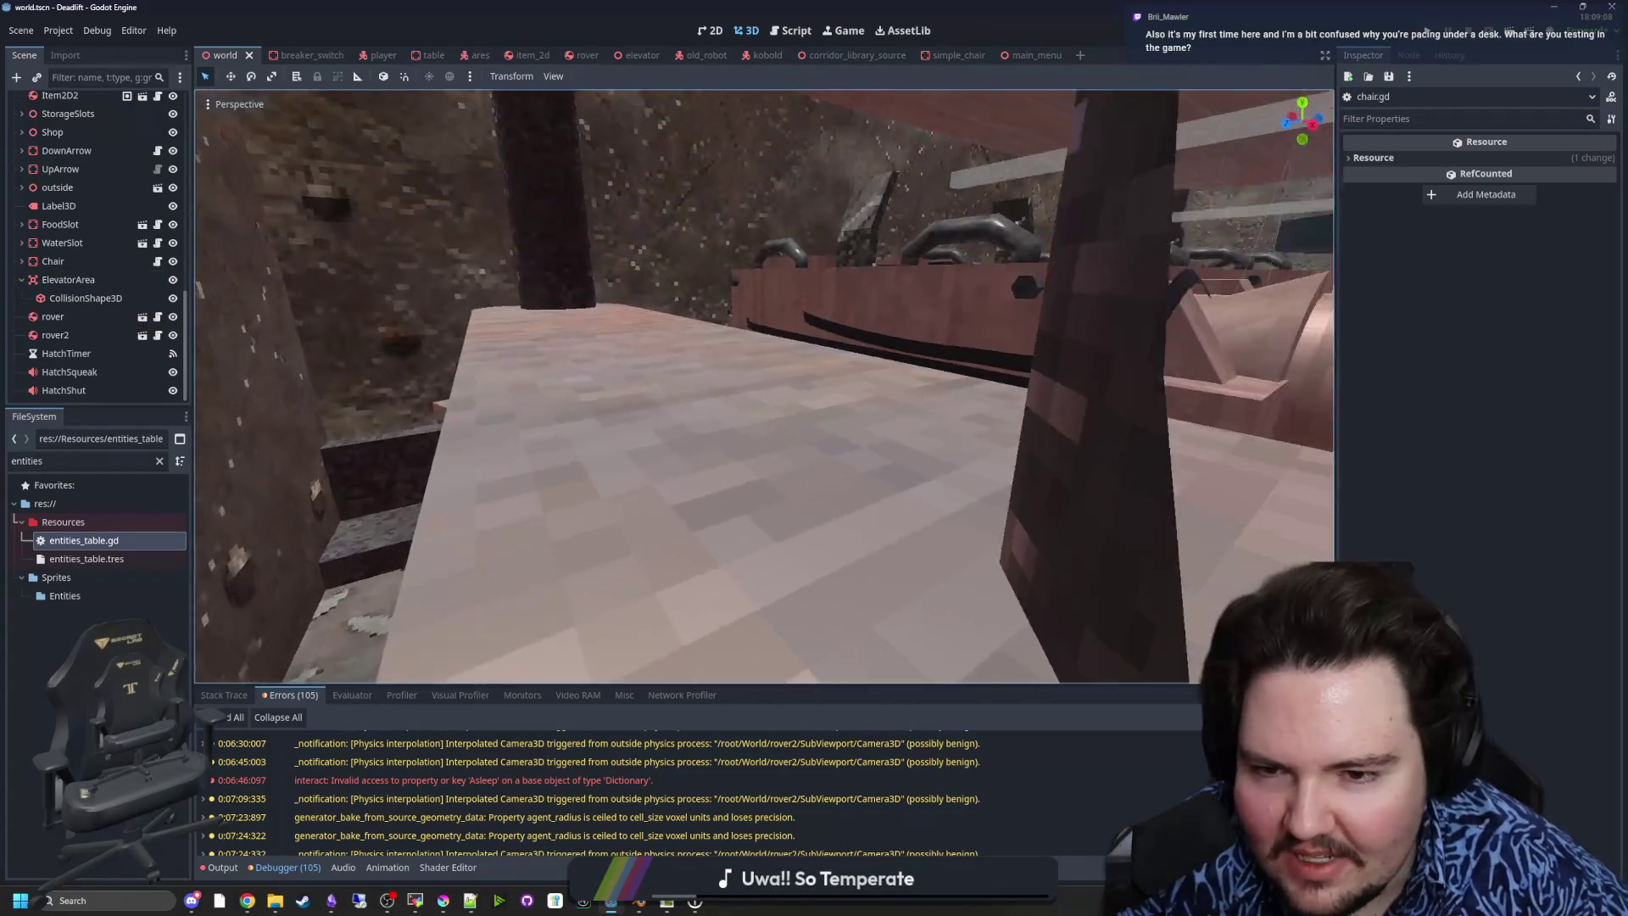
{"action": "key", "text": "w"}
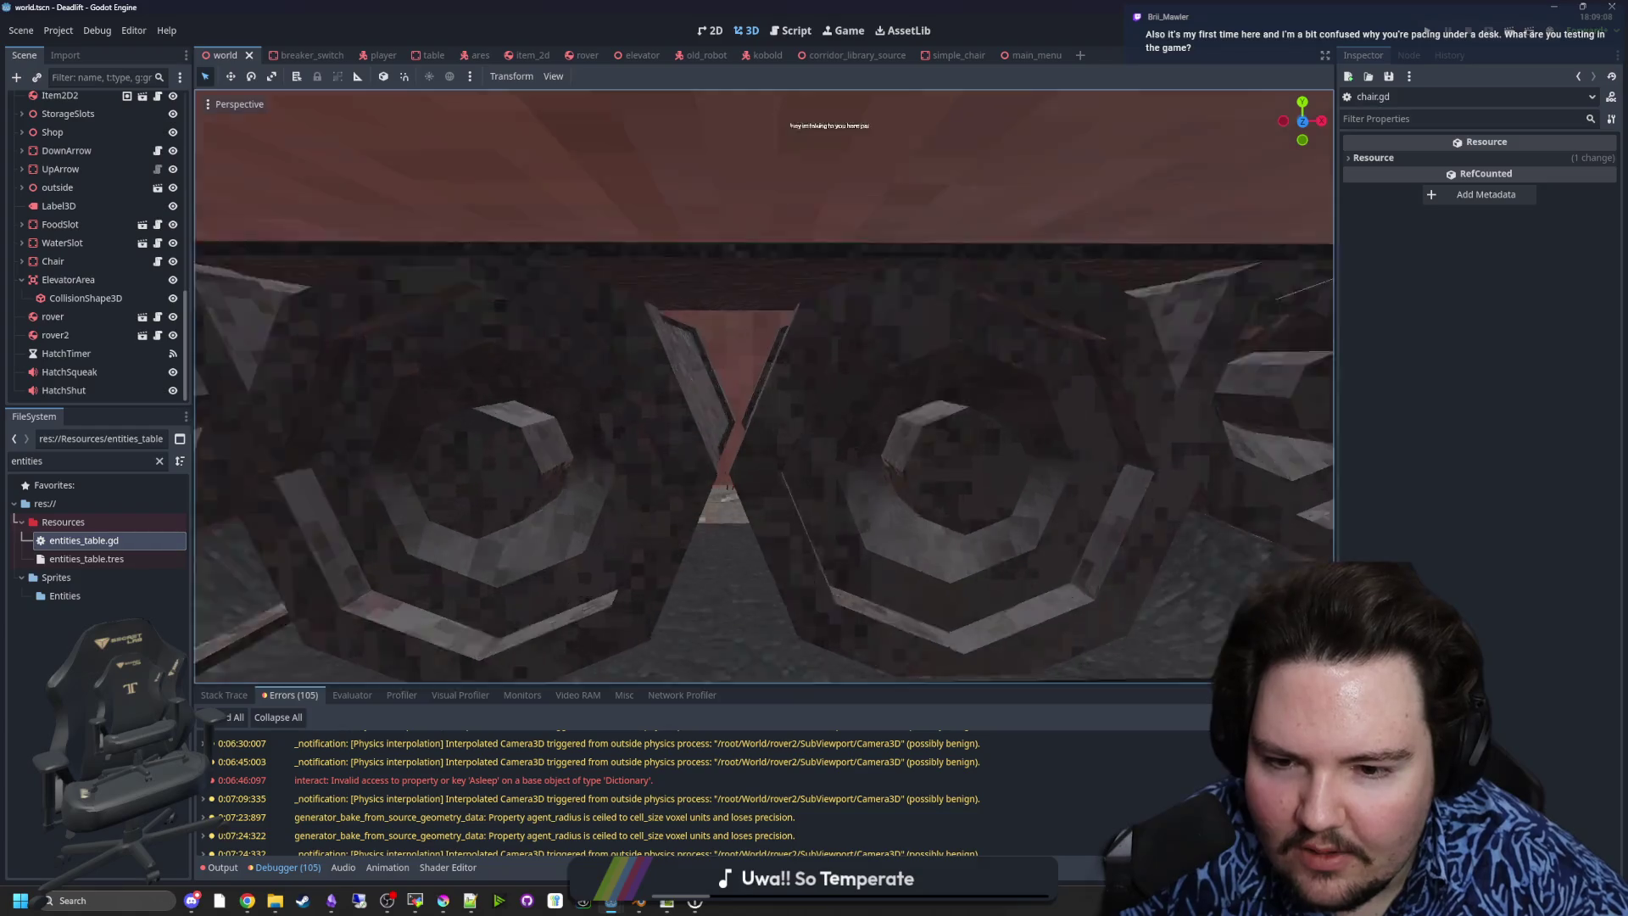
{"action": "key", "text": "s"}
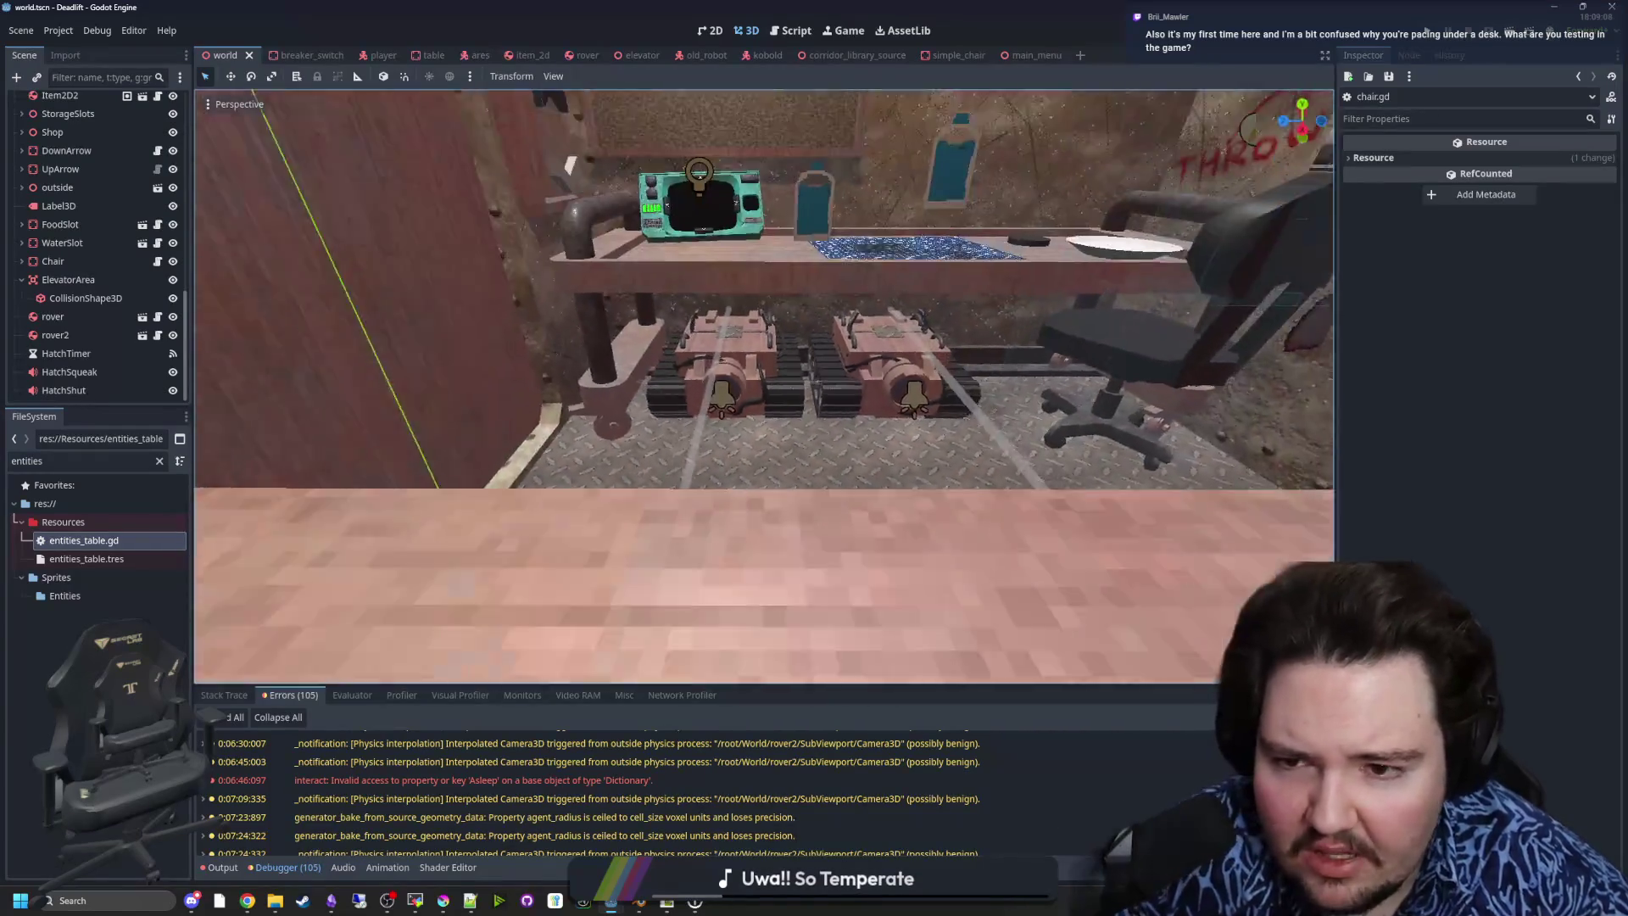
{"action": "key", "text": "e"}
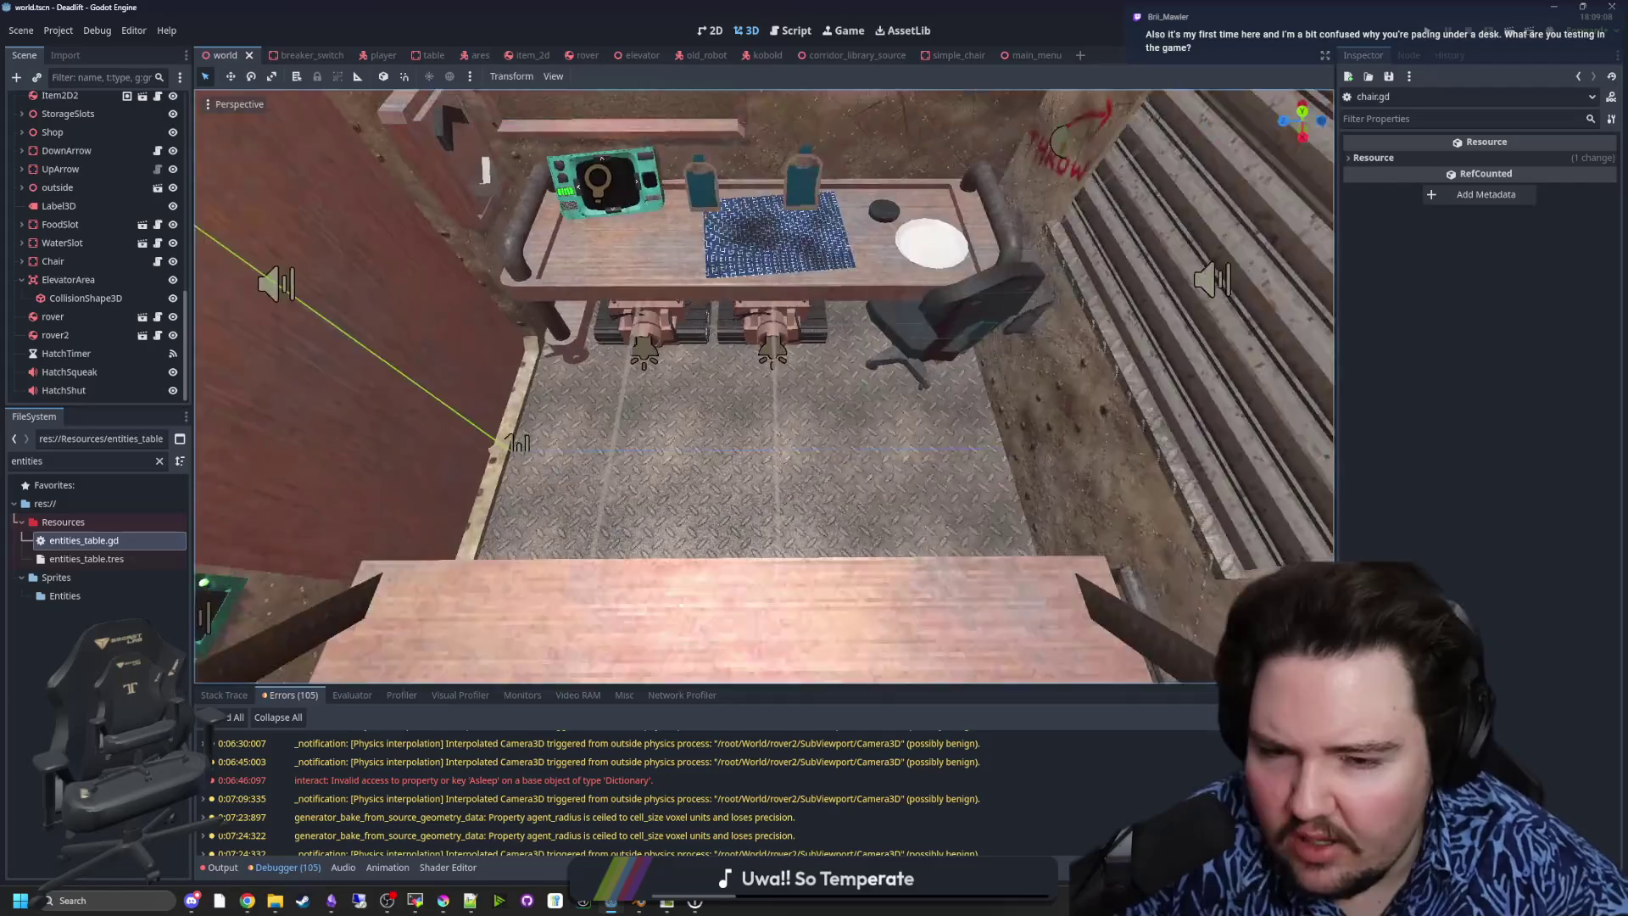
{"action": "key", "text": "w"}
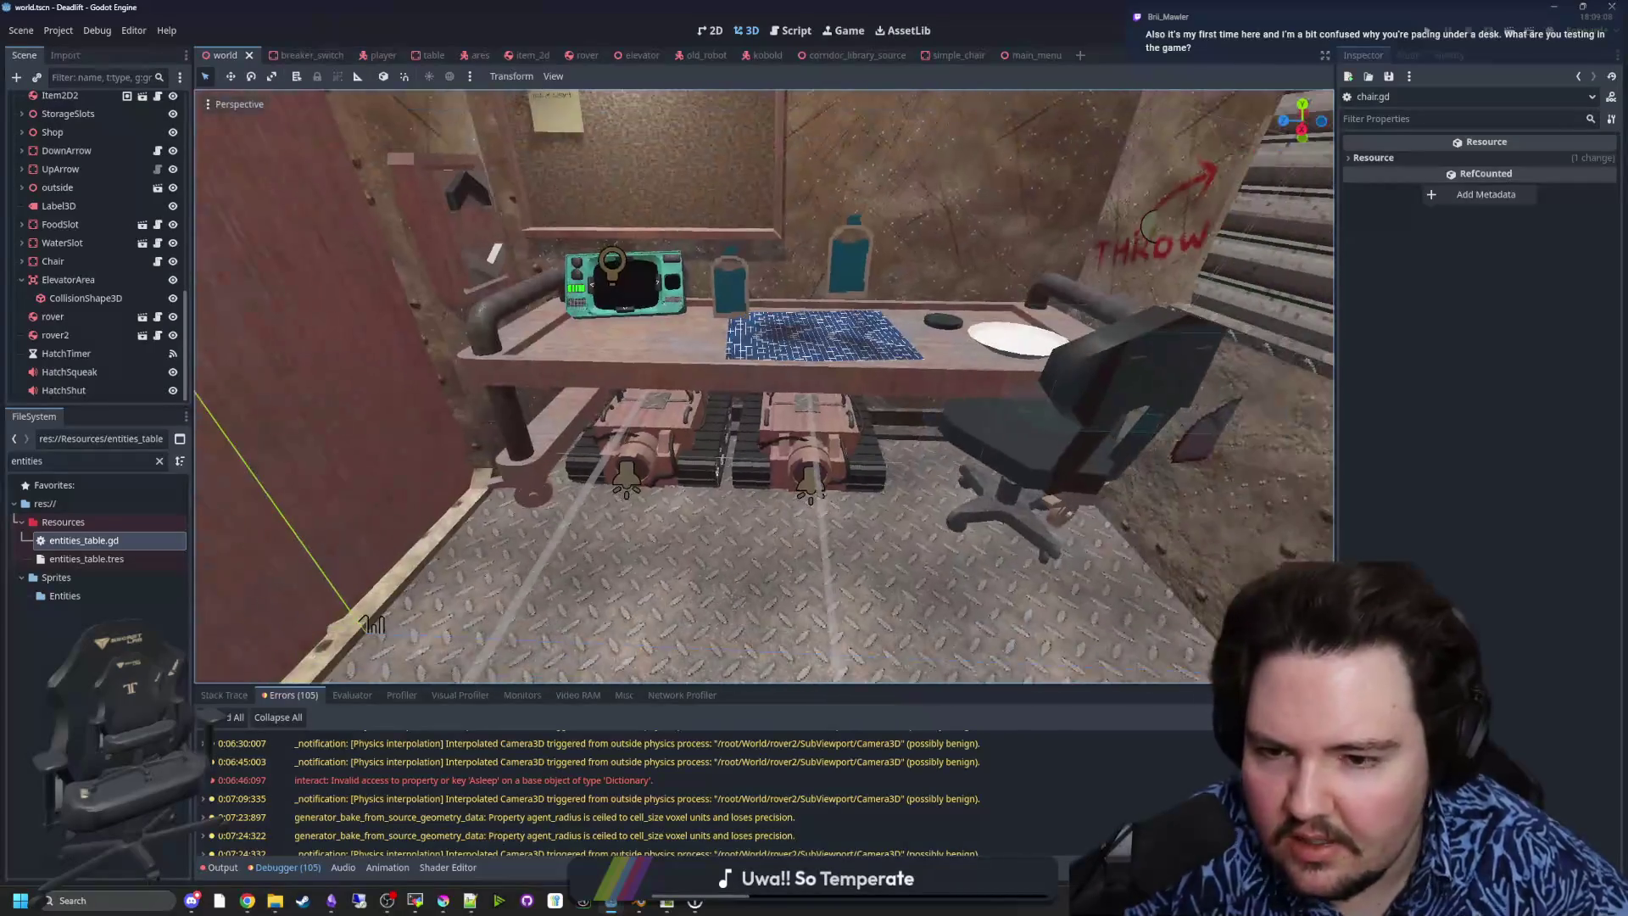
- Collapse ElevatorArea in the Scene tree and select the World root node
{"action": "left_click", "coordinate": [22, 280]}
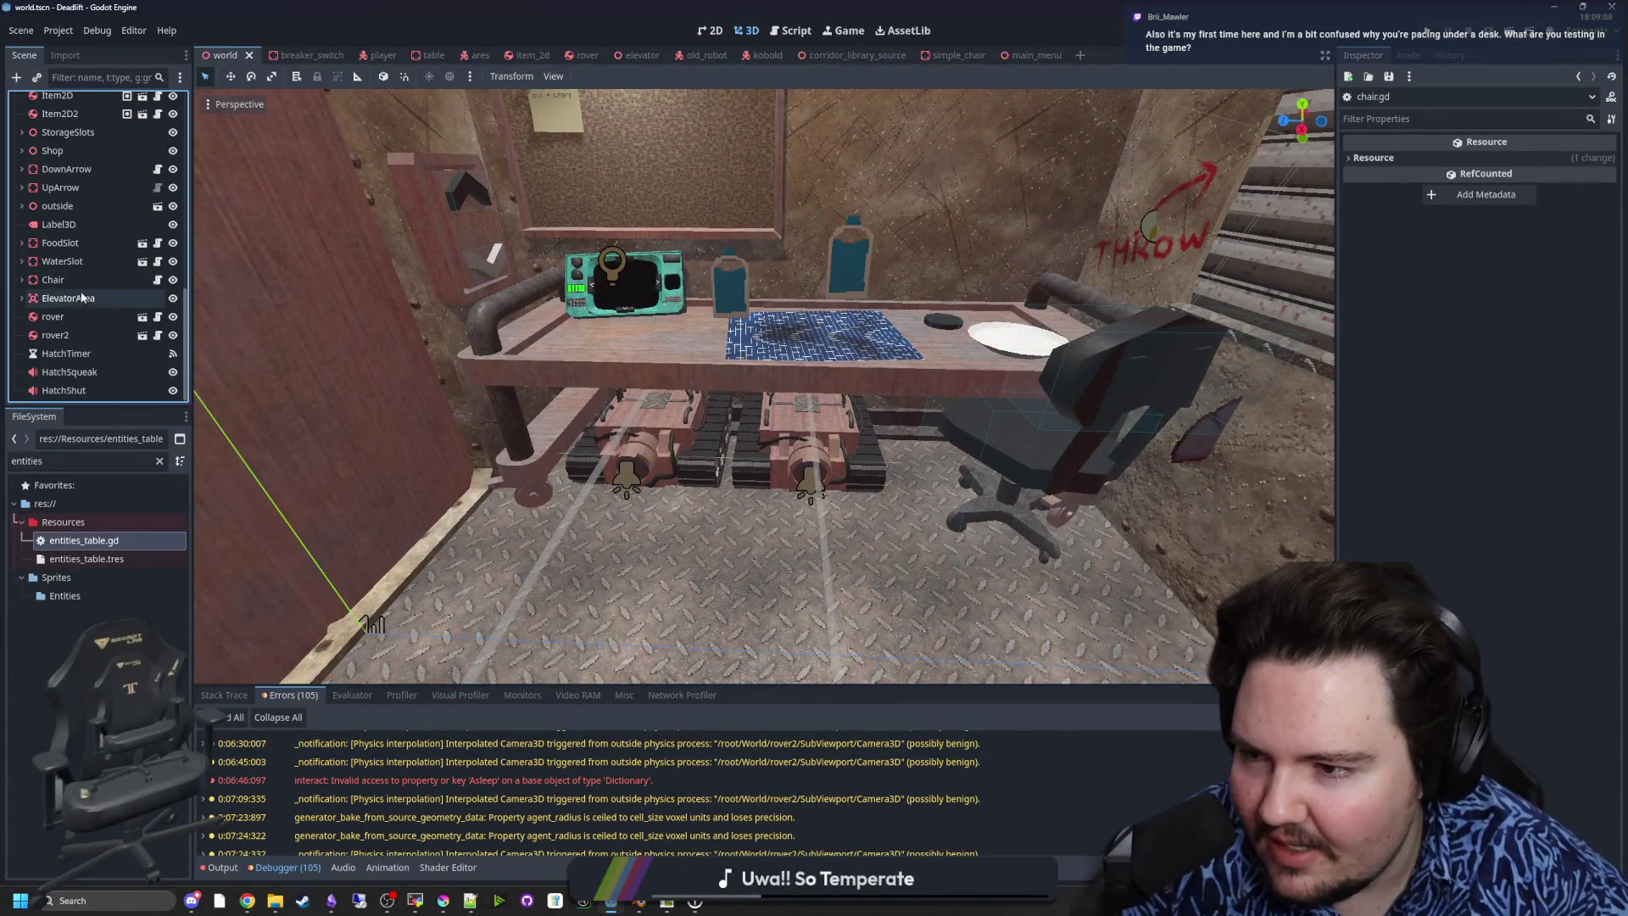
{"action": "scroll", "coordinate": [66, 308], "scroll_direction": "up", "scroll_amount": 10}
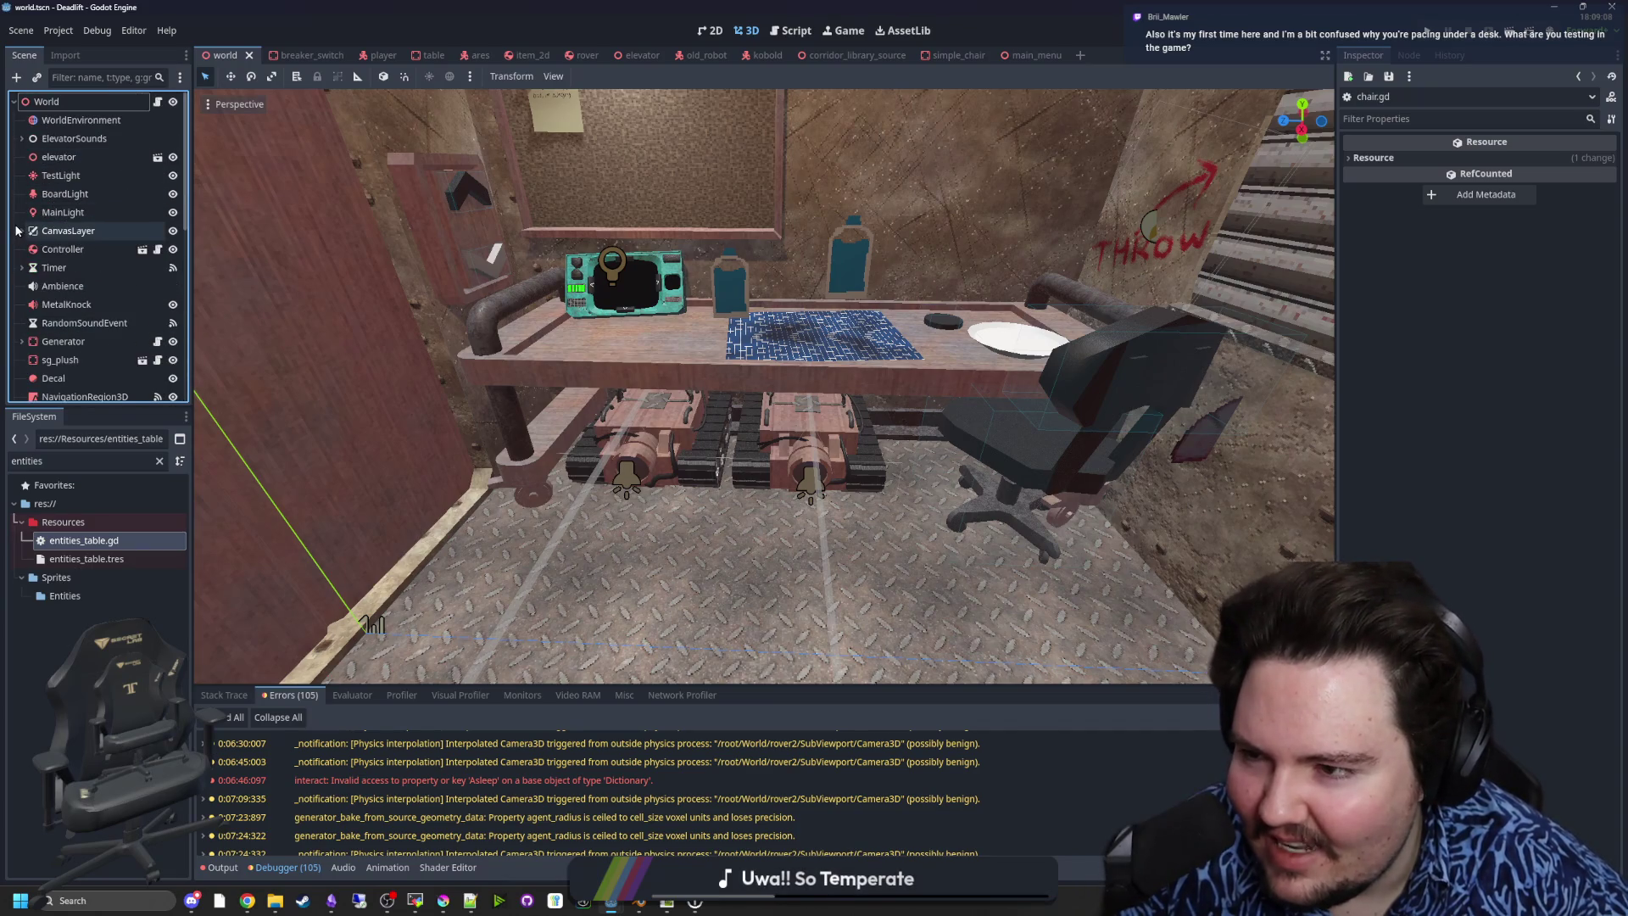
{"action": "scroll", "coordinate": [61, 280], "scroll_direction": "down", "scroll_amount": 10}
{"action": "scroll", "coordinate": [48, 291], "scroll_direction": "up", "scroll_amount": 10}
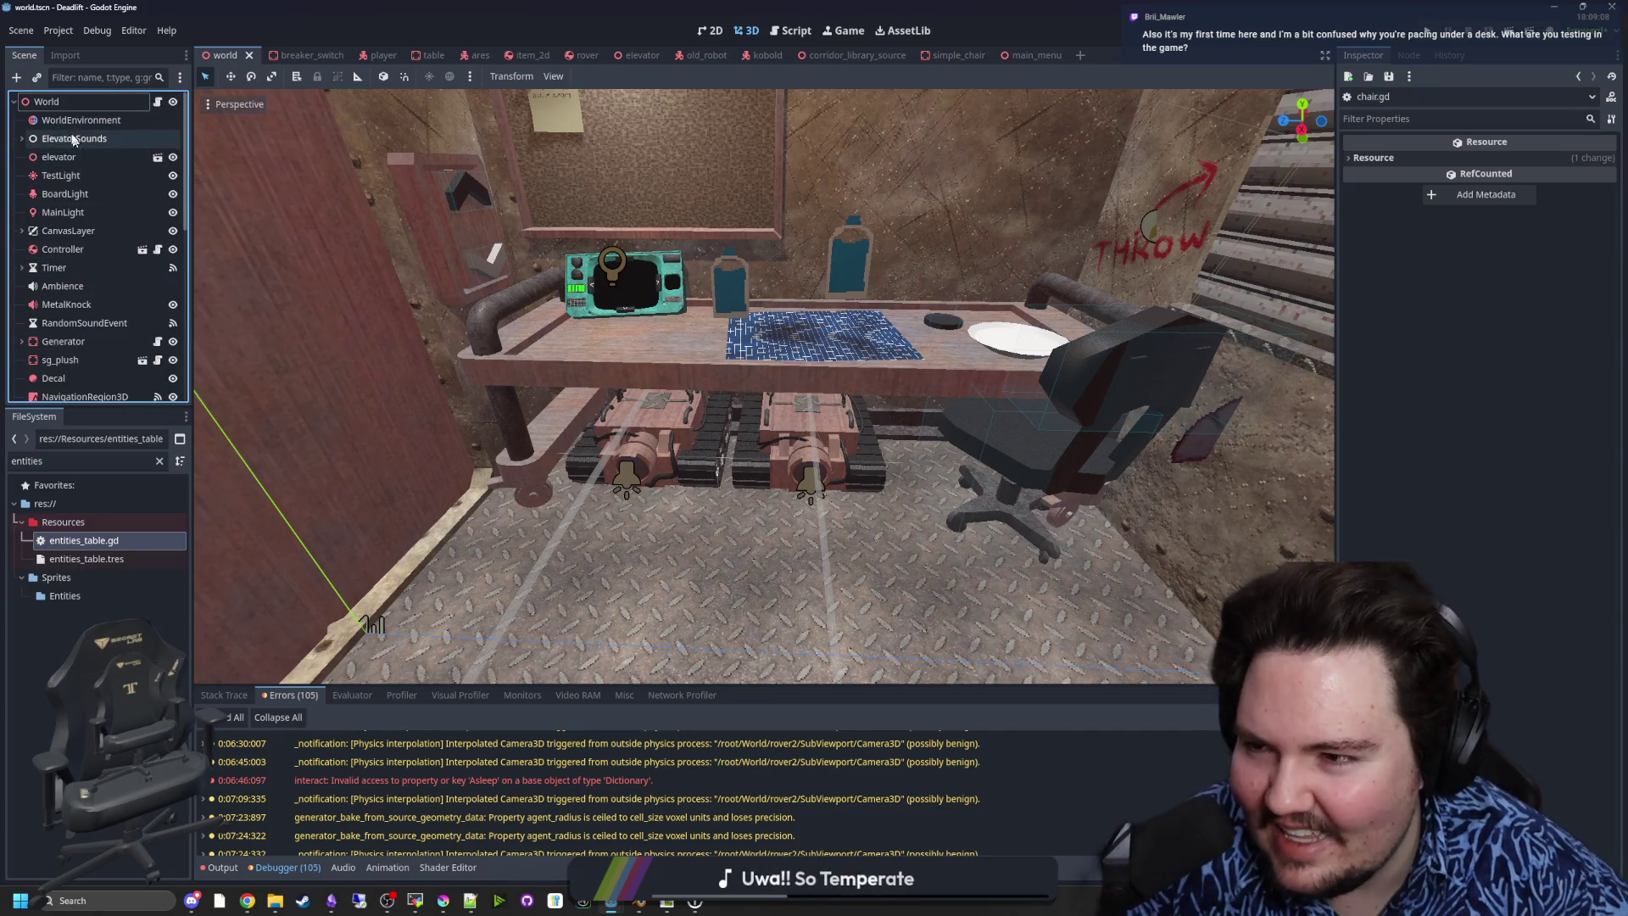
{"action": "left_click", "coordinate": [47, 101]}
- Add an Area3D child node to World
{"action": "right_click", "coordinate": [64, 107]}
{"action": "left_click", "coordinate": [104, 145]}
{"action": "type", "text": "area3d"}
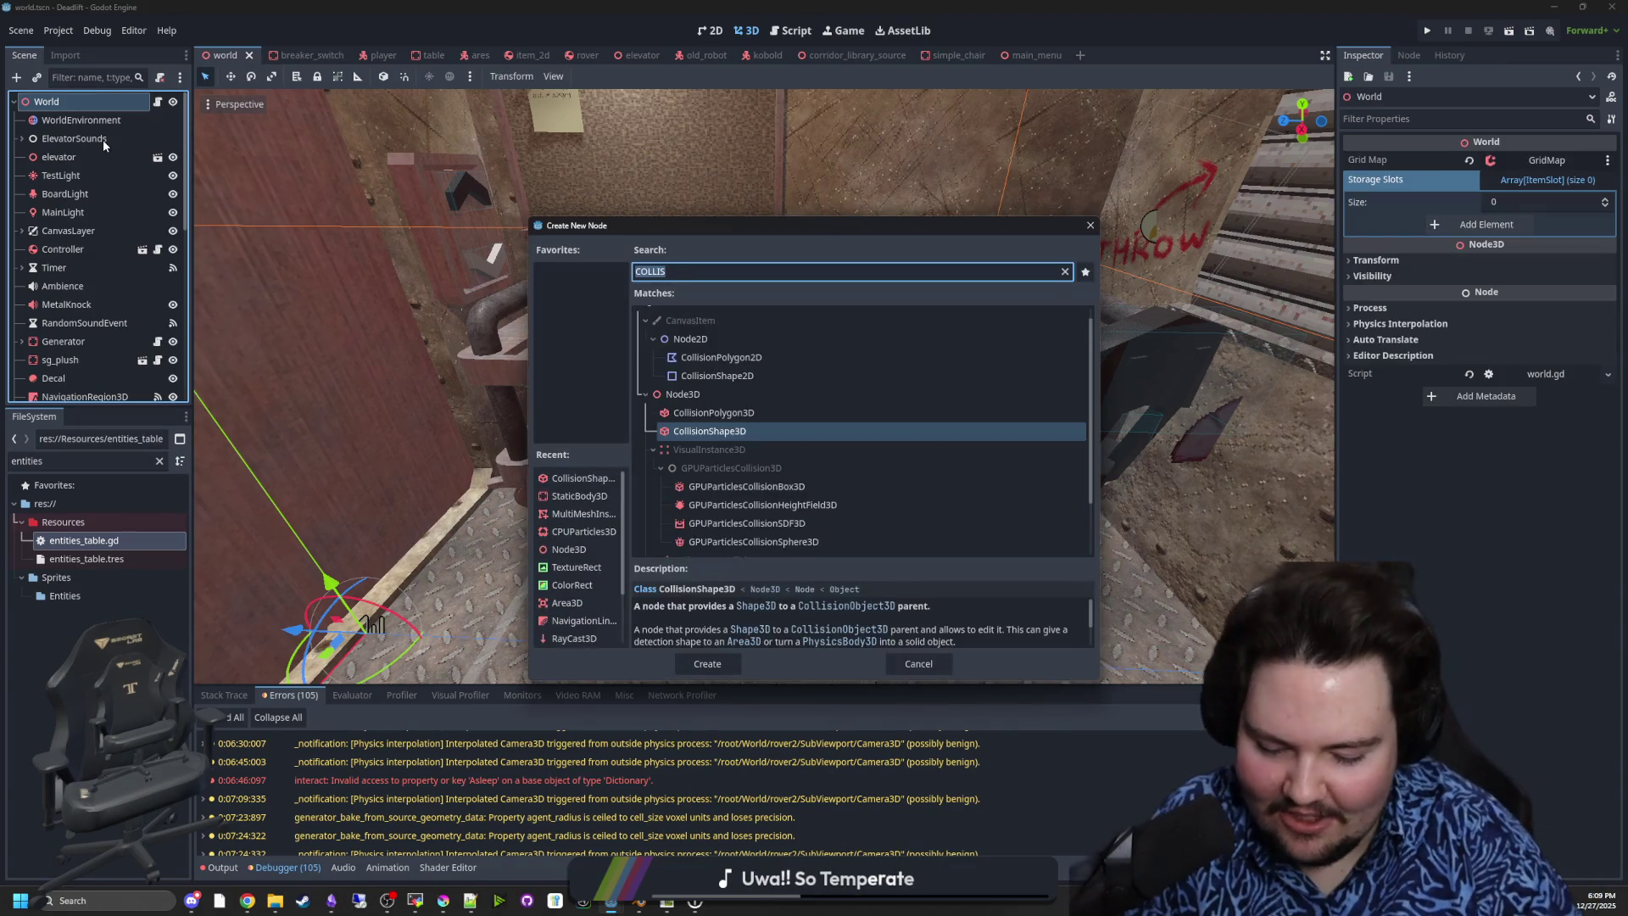
{"action": "key", "text": "Return"}
{"action": "mouse_move", "coordinate": [508, 381]}
{"action": "left_mouse_down"}
{"action": "mouse_move", "coordinate": [594, 407]}
{"action": "mouse_move", "coordinate": [700, 472]}
{"action": "mouse_move", "coordinate": [856, 475]}
{"action": "left_mouse_up"}
{"action": "left_click_drag", "start_coordinate": [589, 452], "coordinate": [225, 389]}
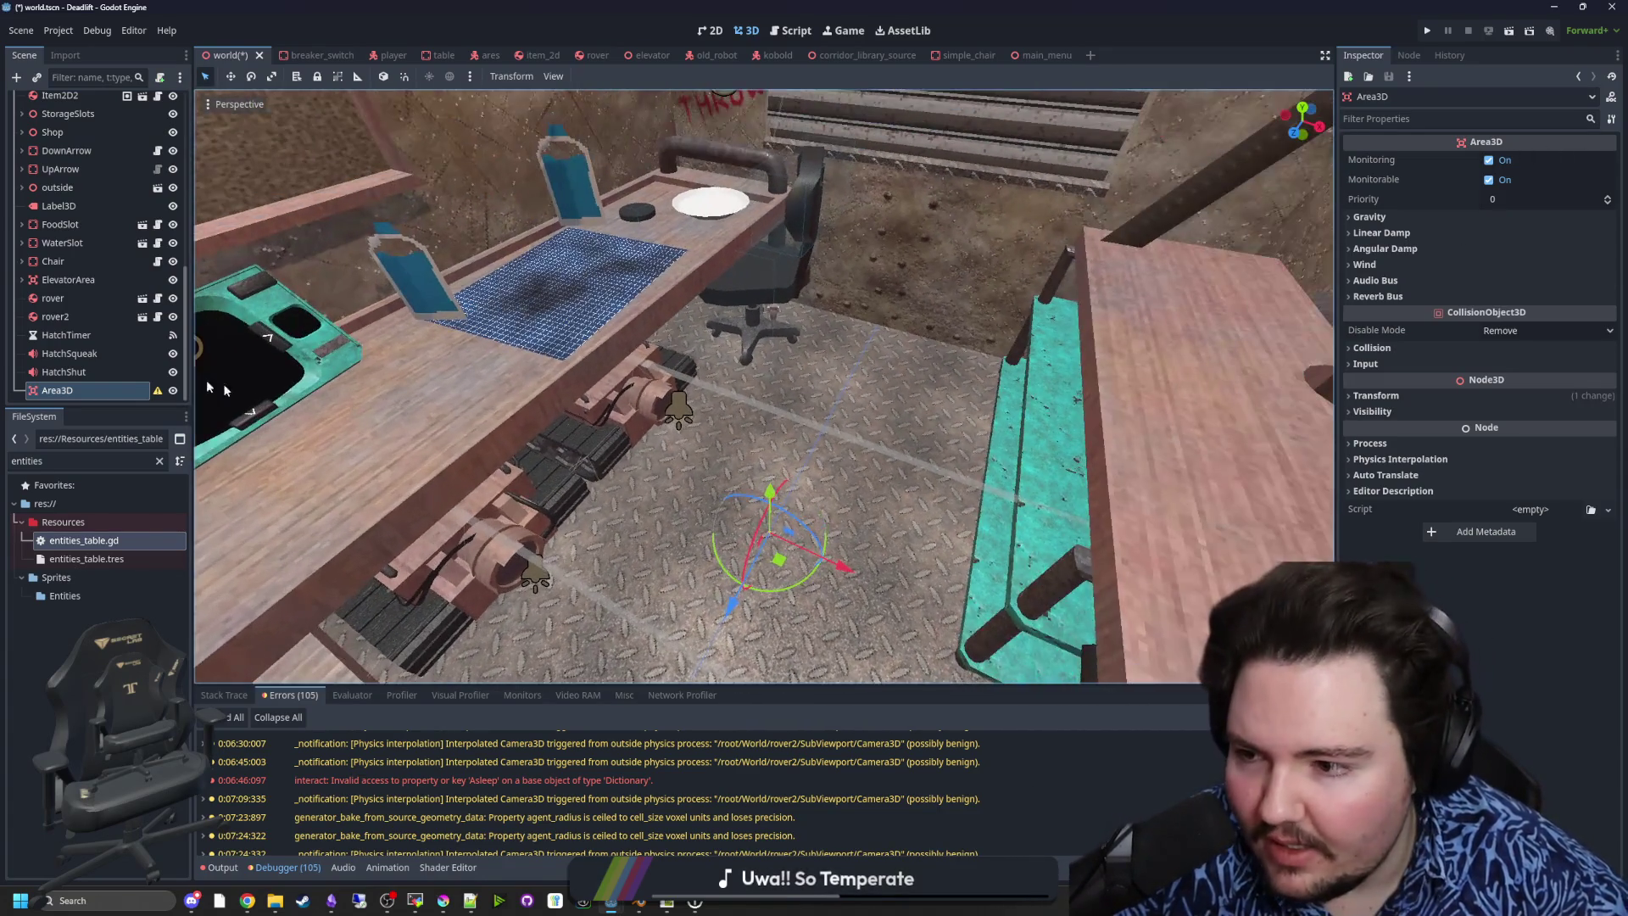
- Give the Area3D a CollisionShape3D child with a new BoxShape3D
{"action": "right_click", "coordinate": [67, 386]}
{"action": "left_click", "coordinate": [107, 403]}
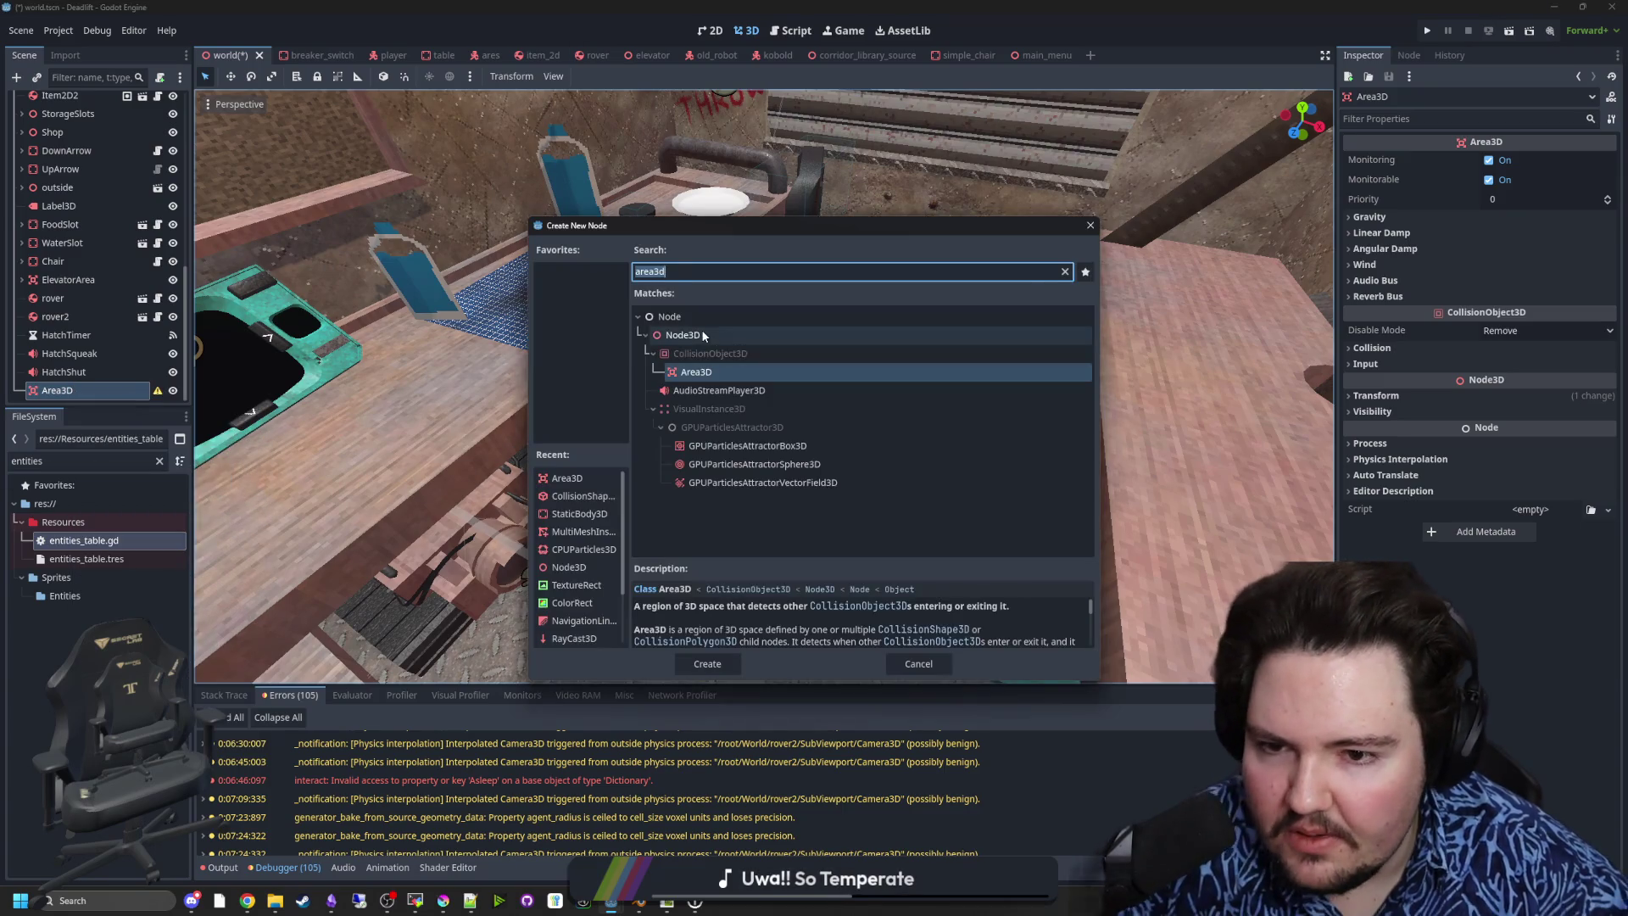
{"action": "type", "text": "collis"}
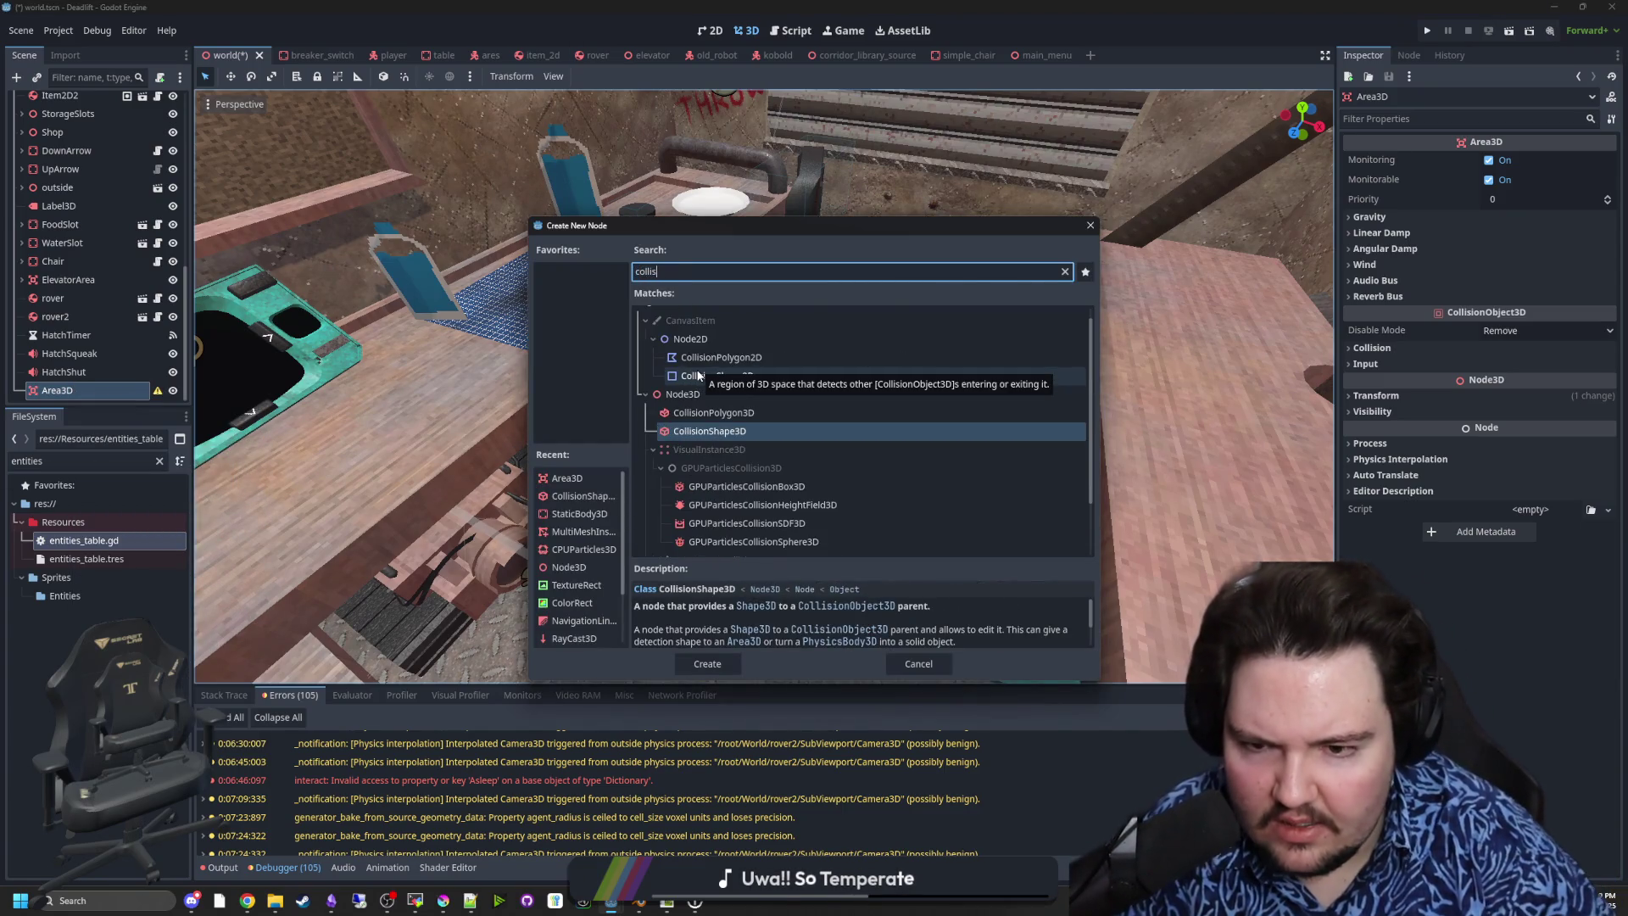
{"action": "key", "text": "Return"}
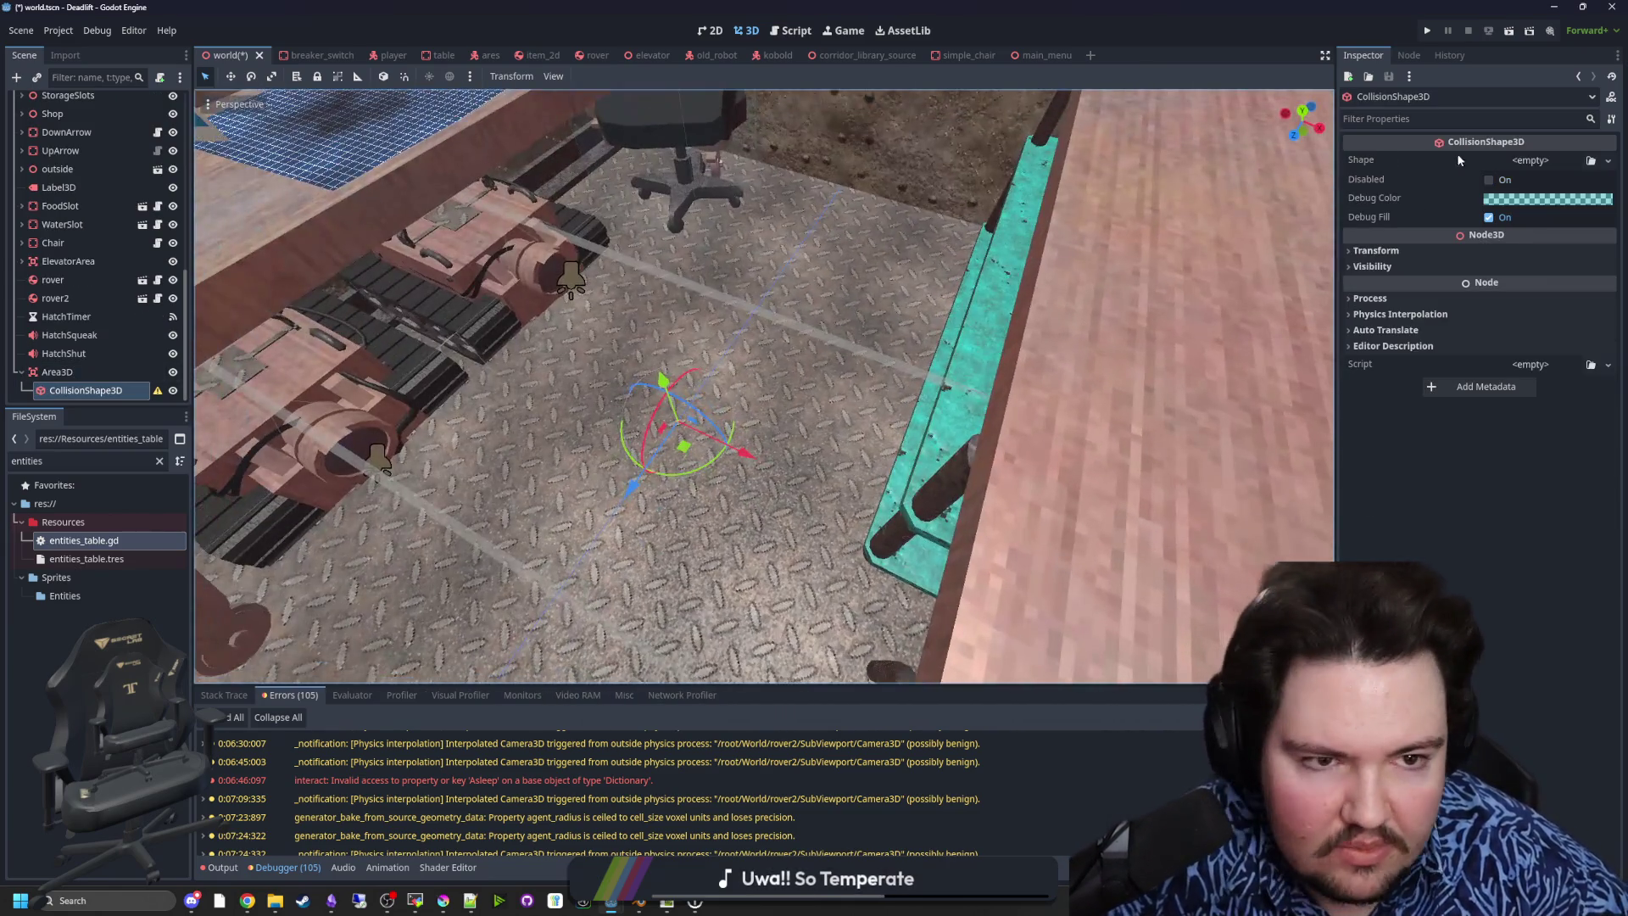
{"action": "left_click", "coordinate": [1533, 161]}
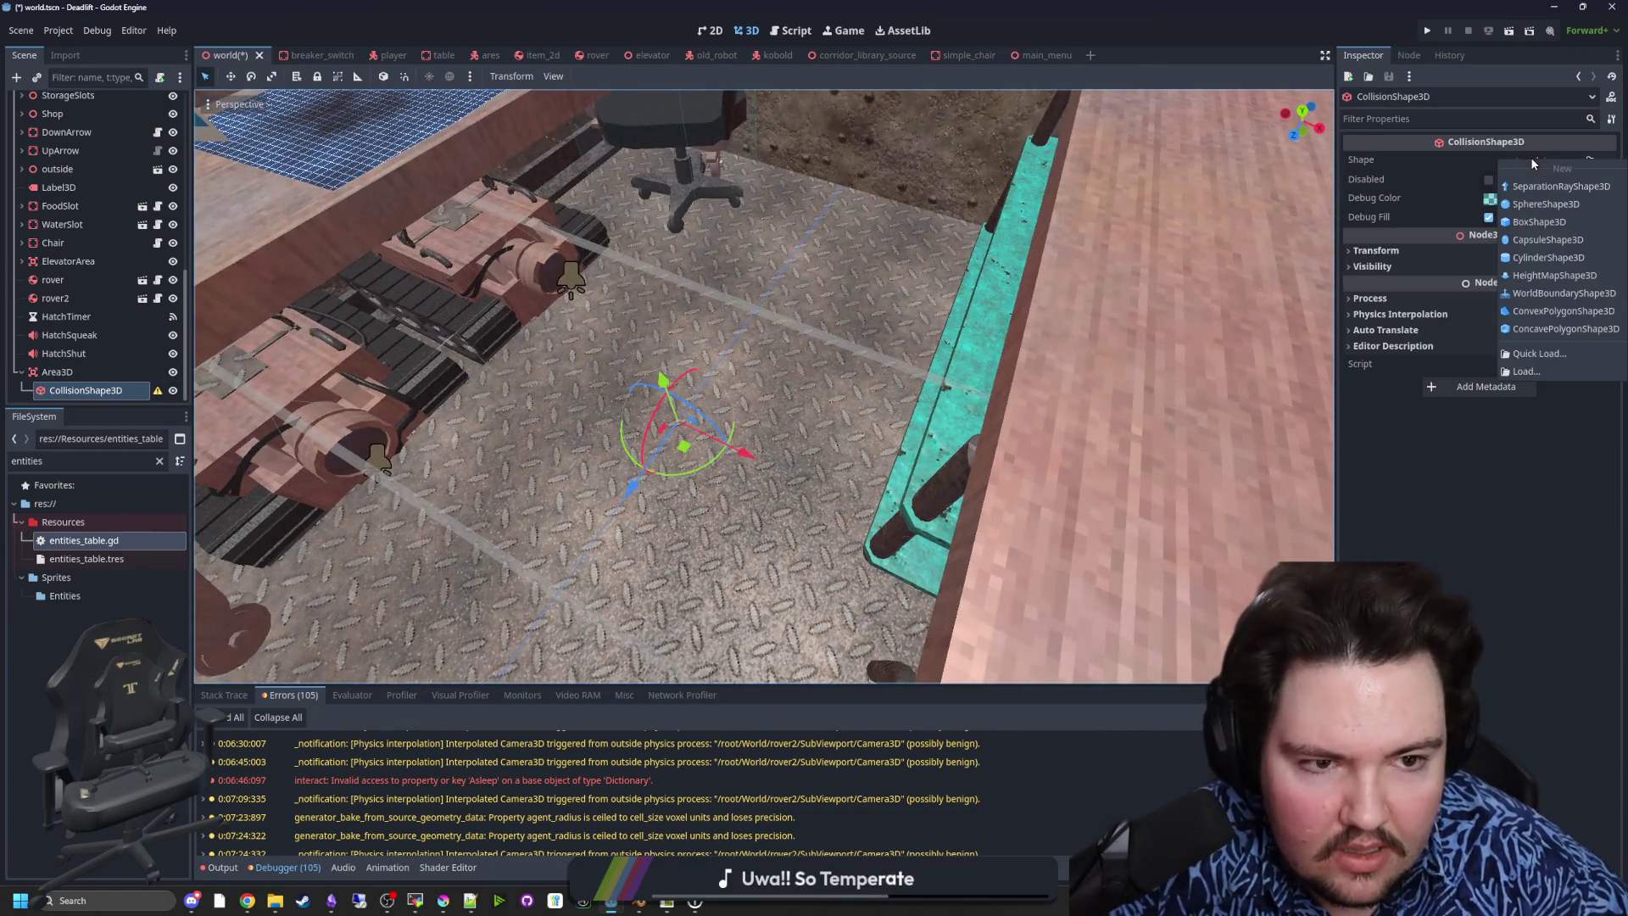
{"action": "left_click", "coordinate": [1525, 222]}
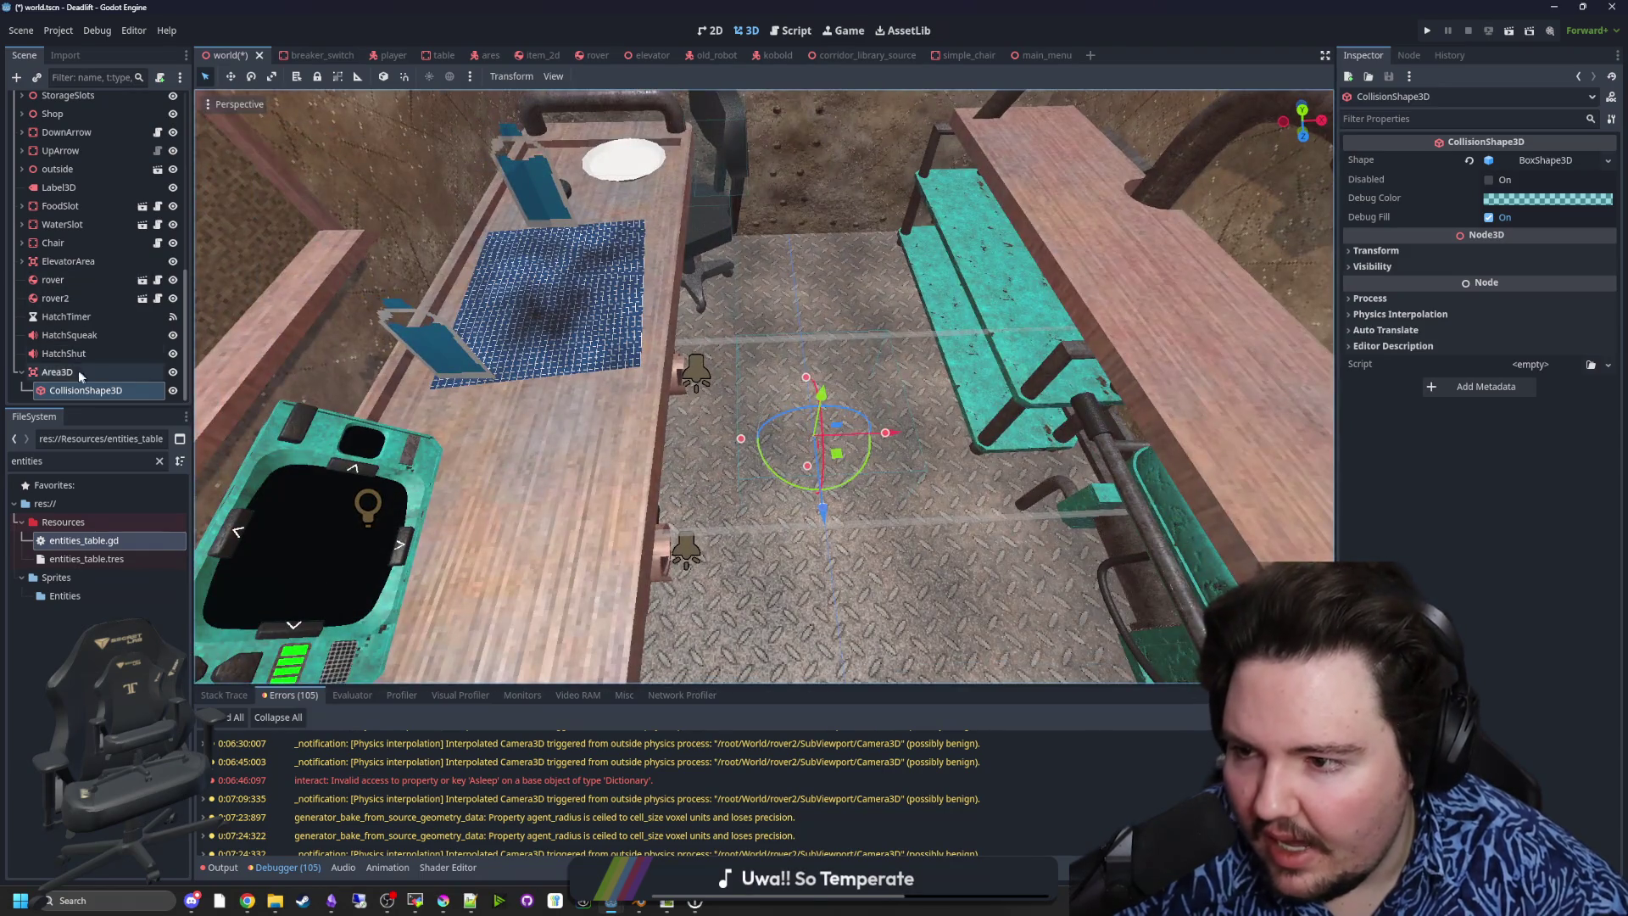
{"action": "left_click", "coordinate": [59, 372]}
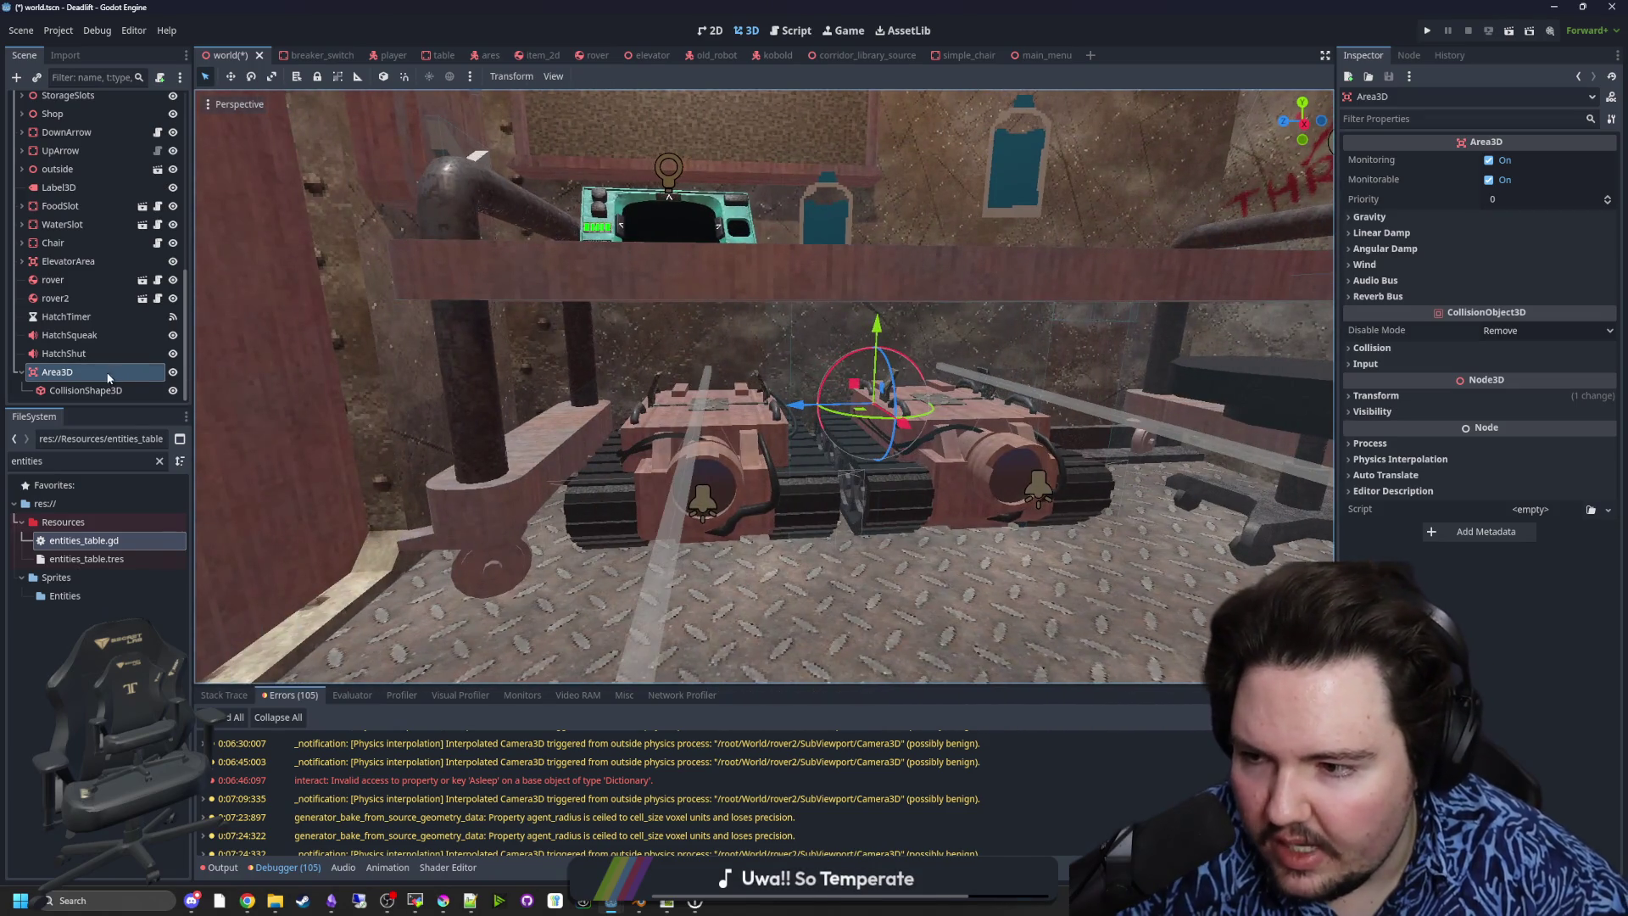
- Resize the box shape, longer along Z and narrower along X, to fit under the desk
{"action": "left_click", "coordinate": [107, 389]}
{"action": "mouse_move", "coordinate": [640, 412]}
{"action": "left_mouse_down"}
{"action": "mouse_move", "coordinate": [555, 412]}
{"action": "mouse_move", "coordinate": [749, 414]}
{"action": "mouse_move", "coordinate": [669, 416]}
{"action": "mouse_move", "coordinate": [631, 392]}
{"action": "mouse_move", "coordinate": [830, 386]}
{"action": "mouse_move", "coordinate": [774, 385]}
{"action": "mouse_move", "coordinate": [791, 509]}
{"action": "mouse_move", "coordinate": [651, 557]}
{"action": "mouse_move", "coordinate": [816, 545]}
{"action": "left_mouse_up"}
{"action": "right_click", "coordinate": [814, 543]}
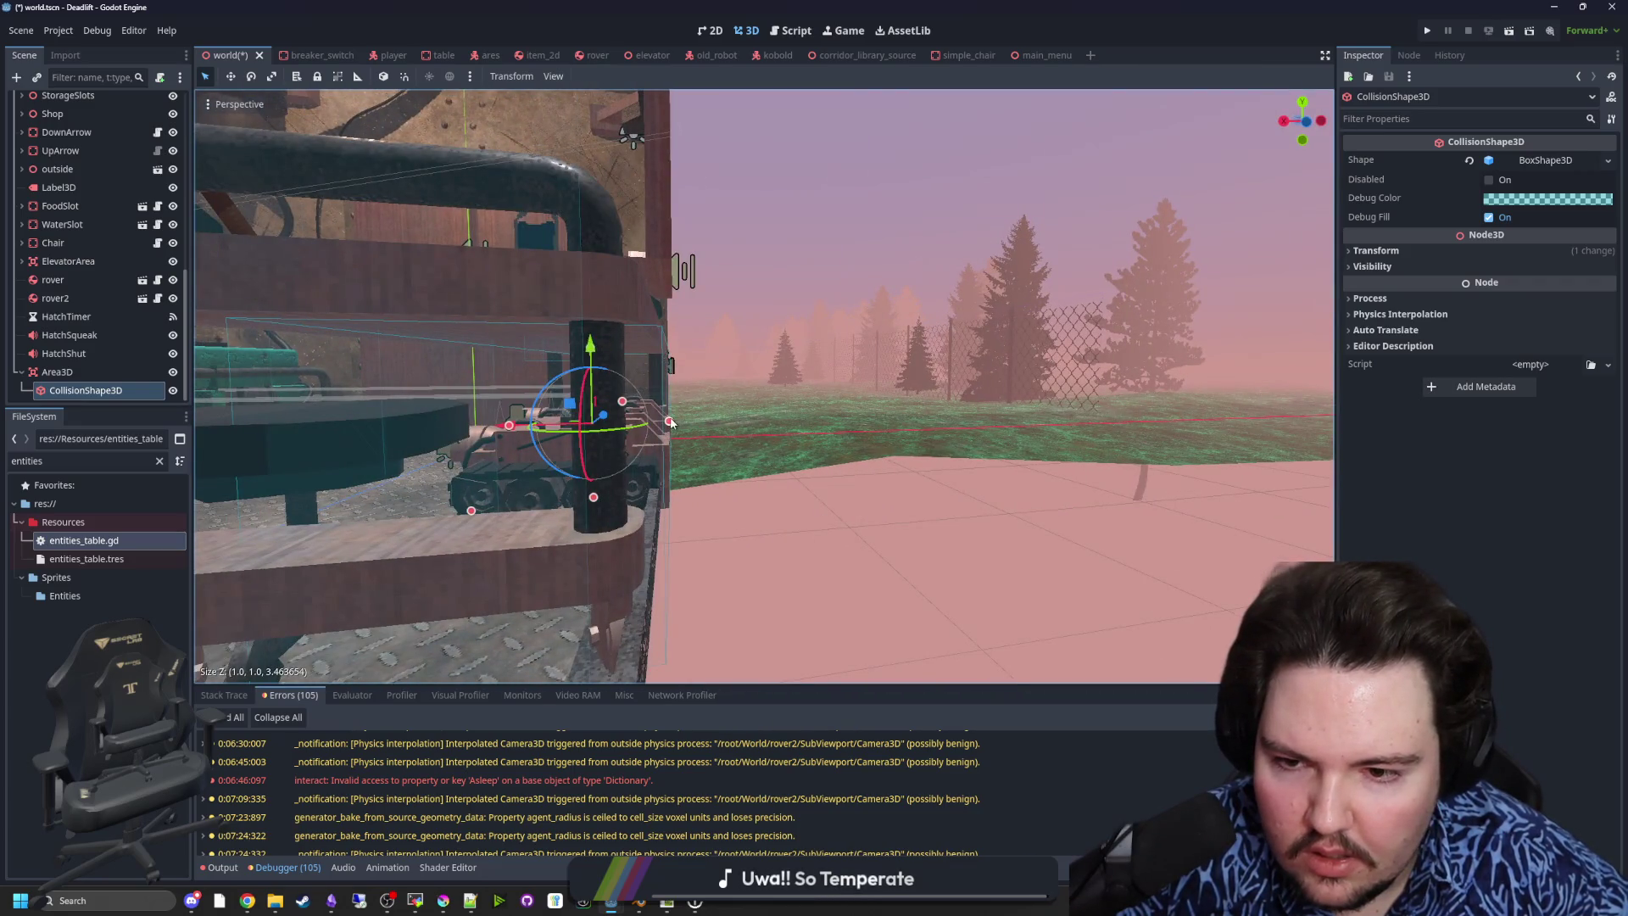
{"action": "left_click_drag", "start_coordinate": [670, 421], "coordinate": [653, 421]}
{"action": "right_click", "coordinate": [653, 421]}
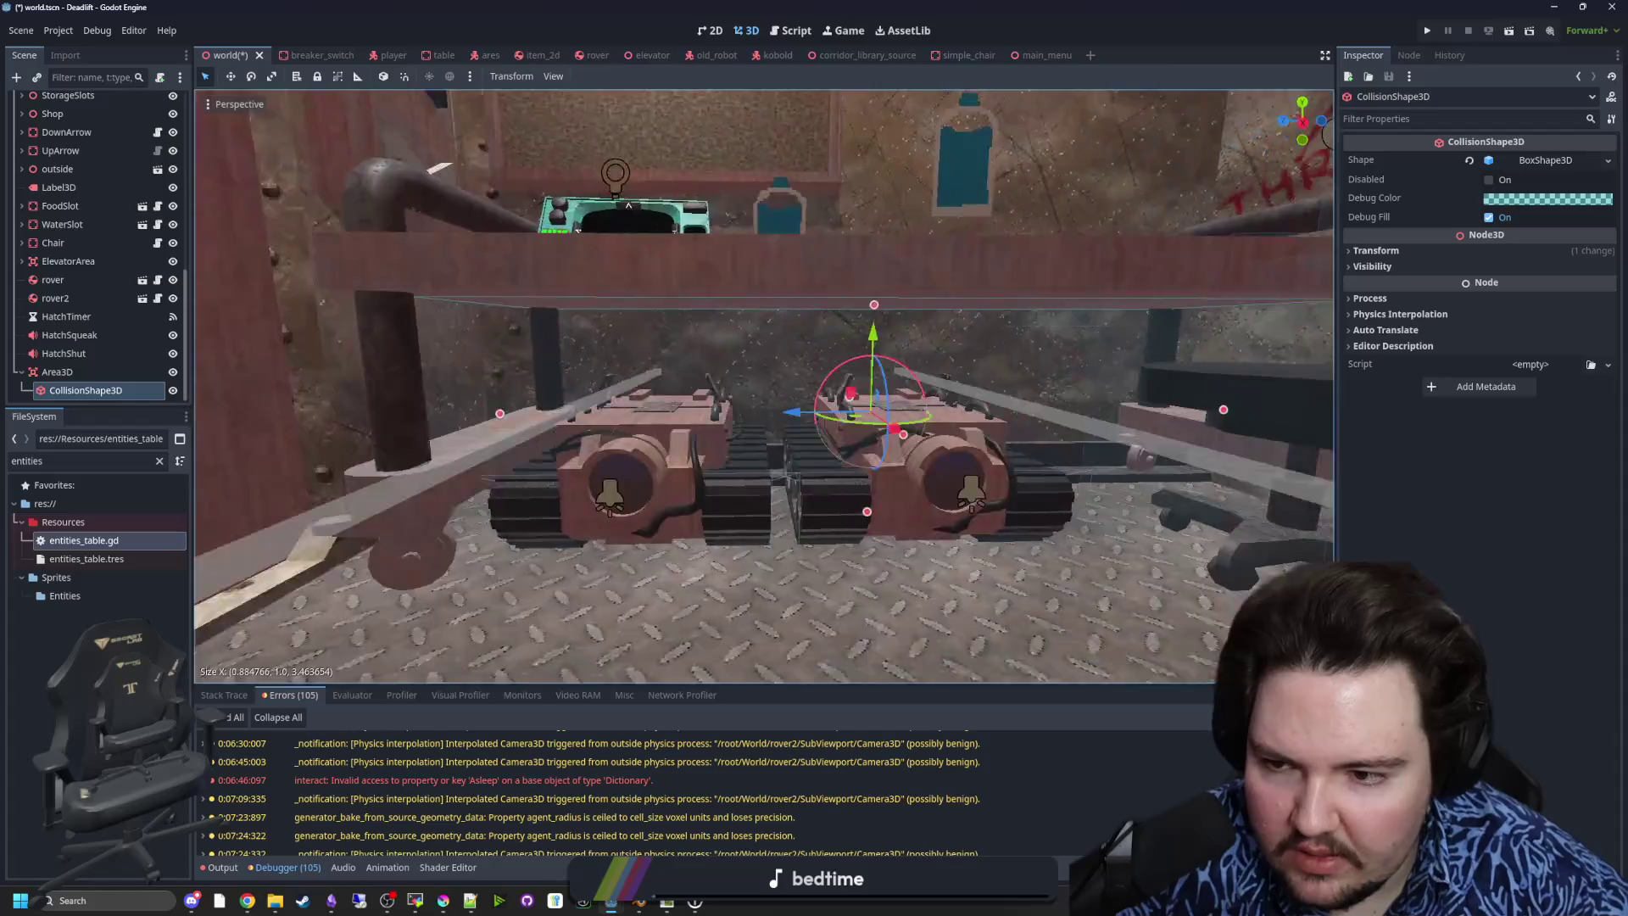
{"action": "right_click", "coordinate": [672, 463]}
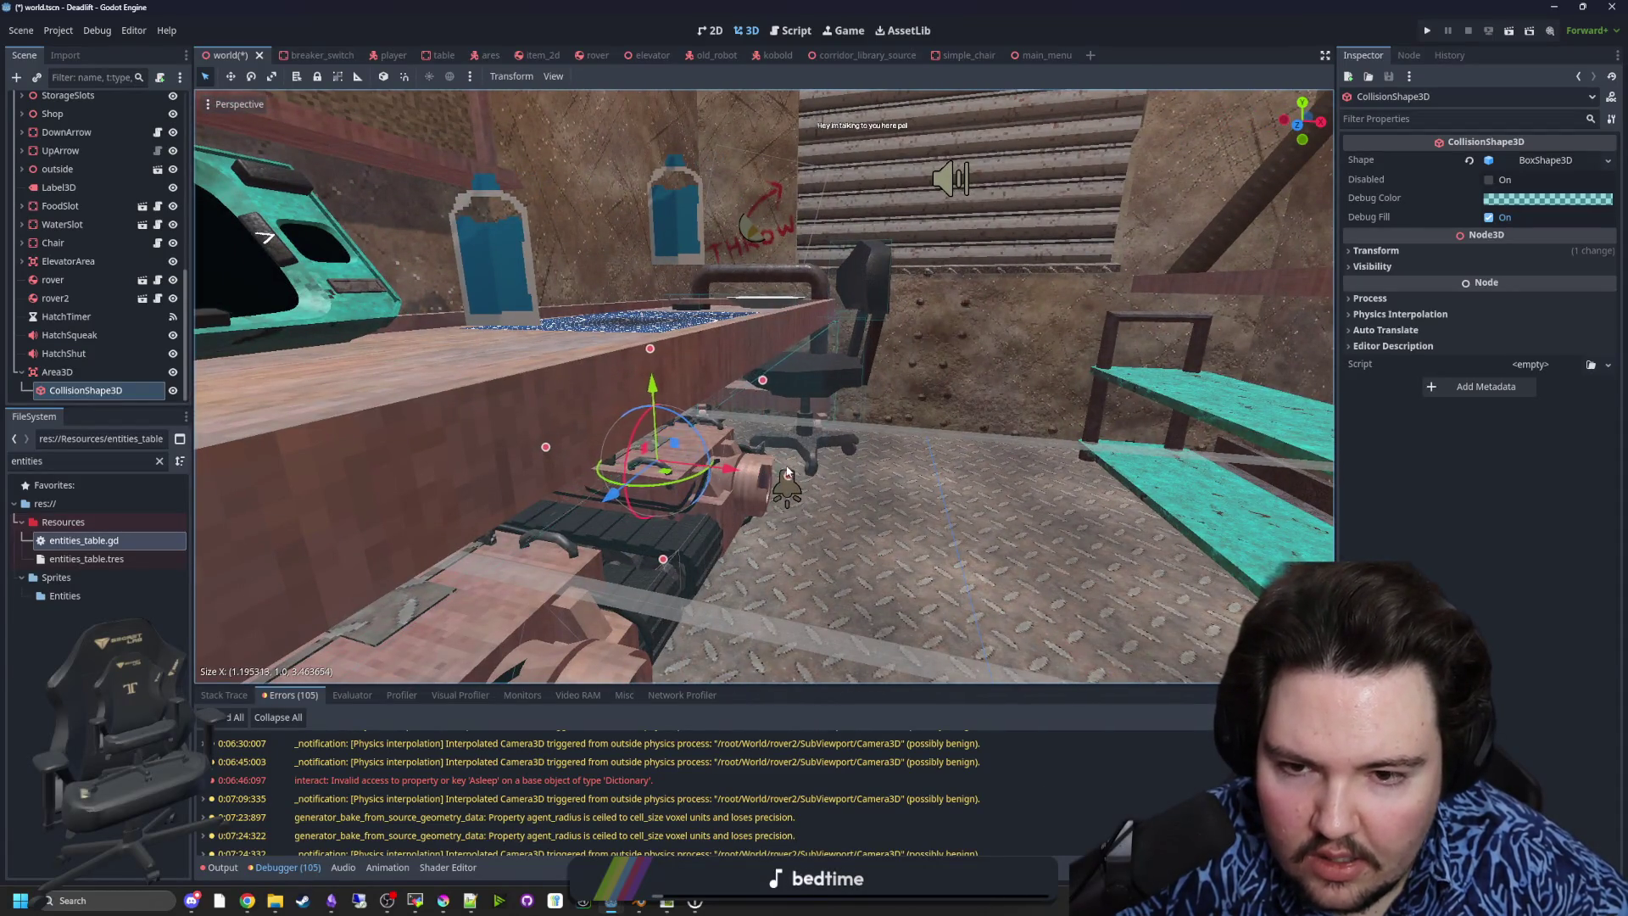
{"action": "right_click", "coordinate": [842, 472]}
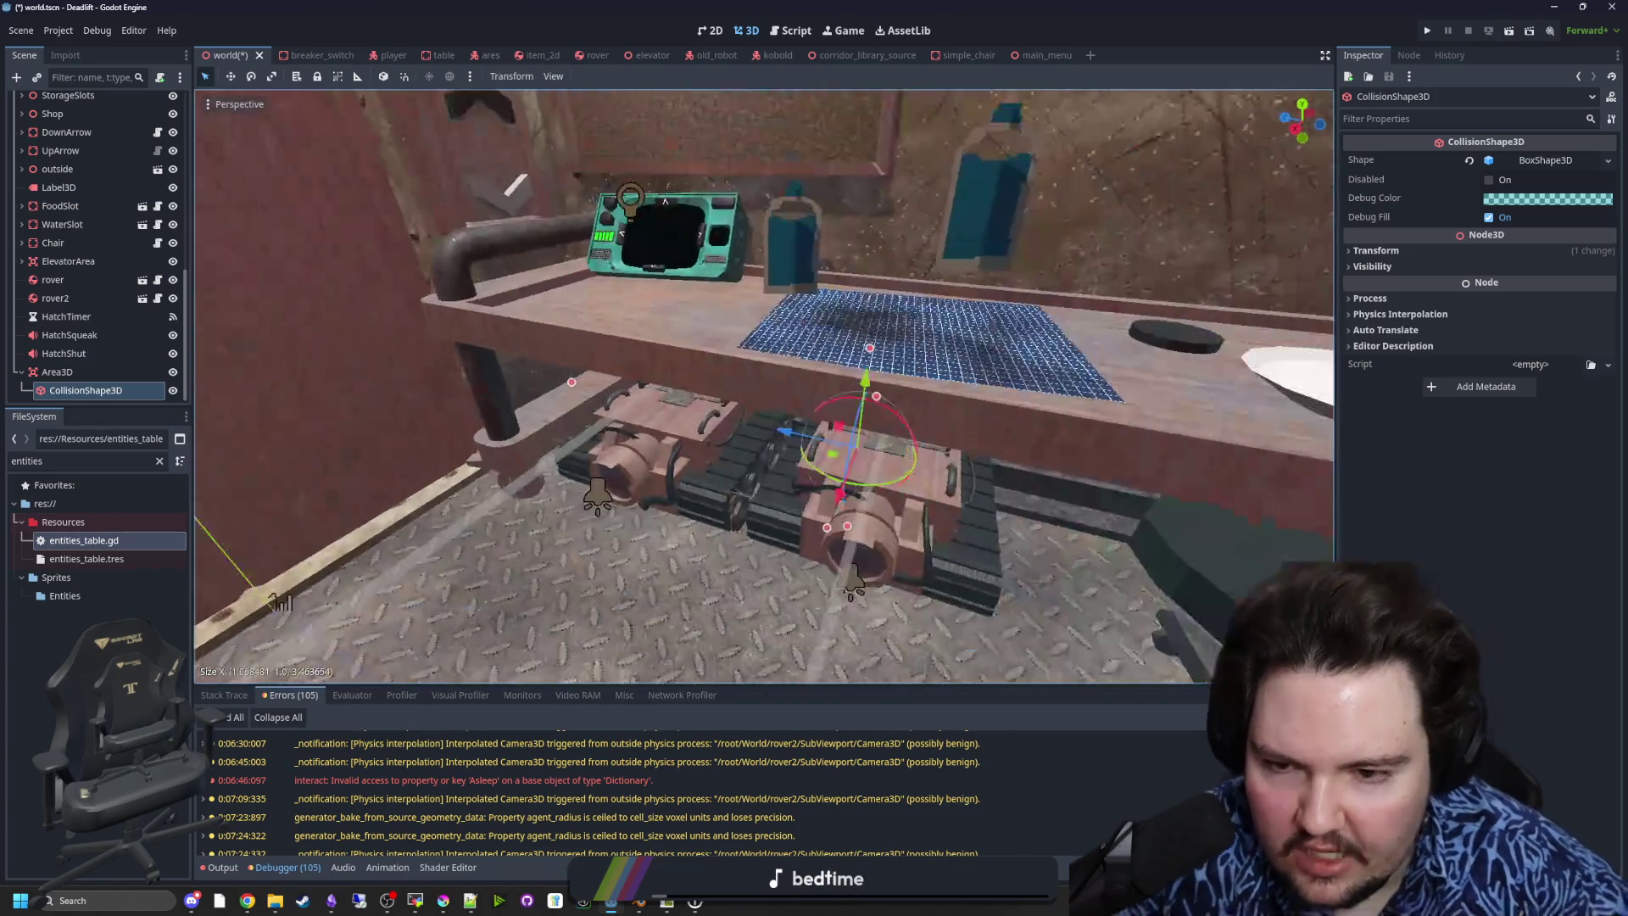
{"action": "right_click", "coordinate": [869, 474]}
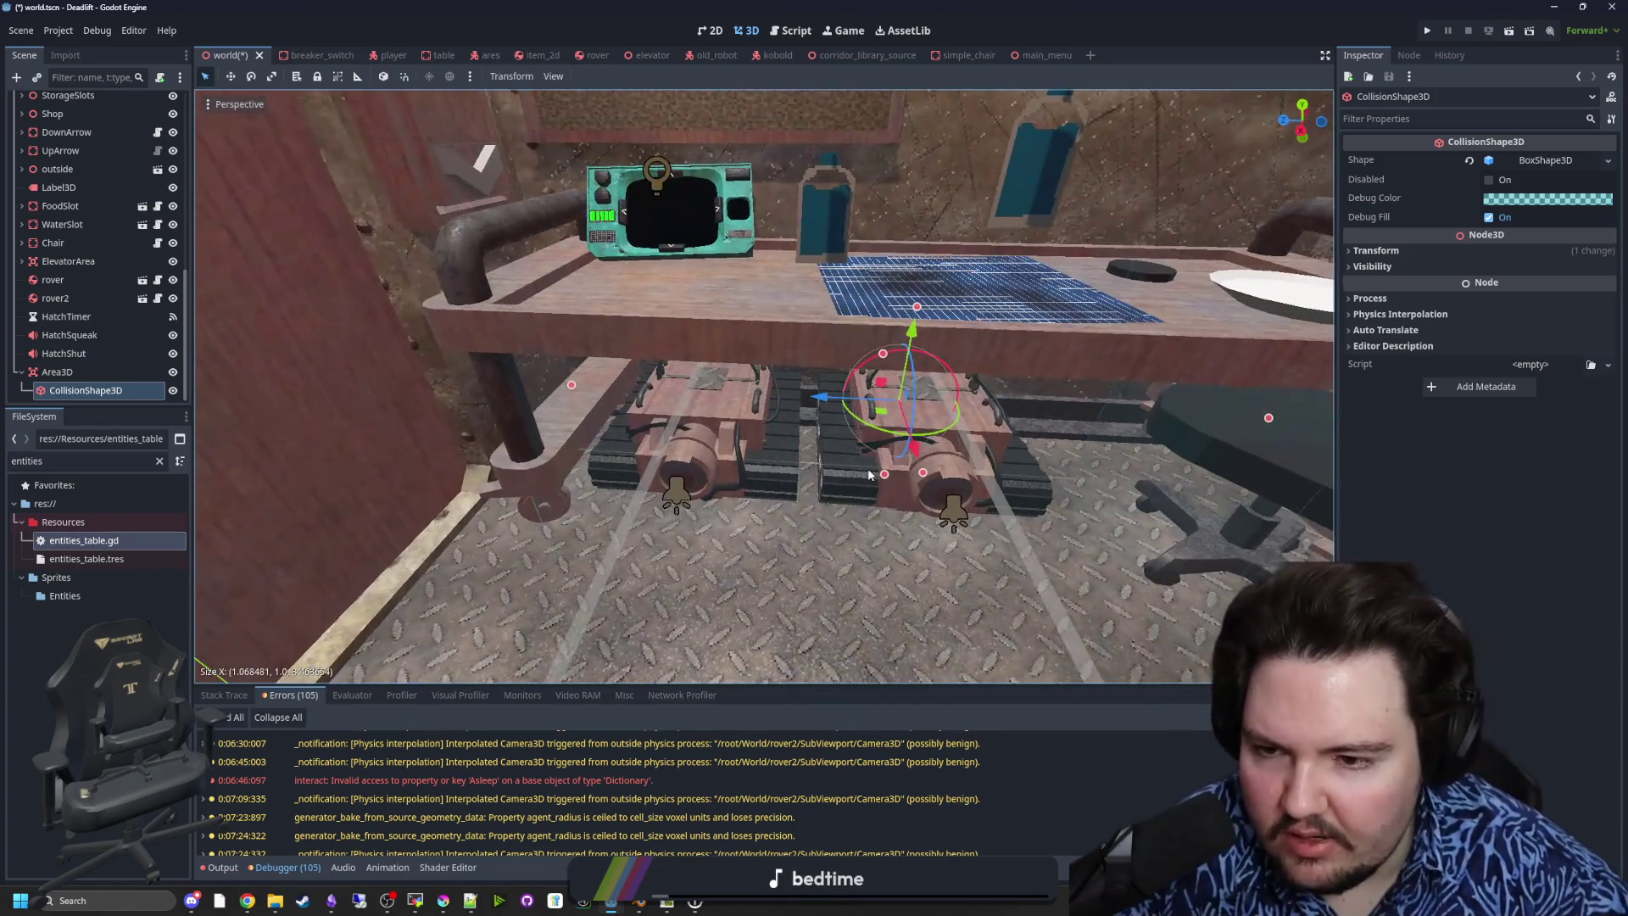
{"action": "left_click", "coordinate": [83, 378]}
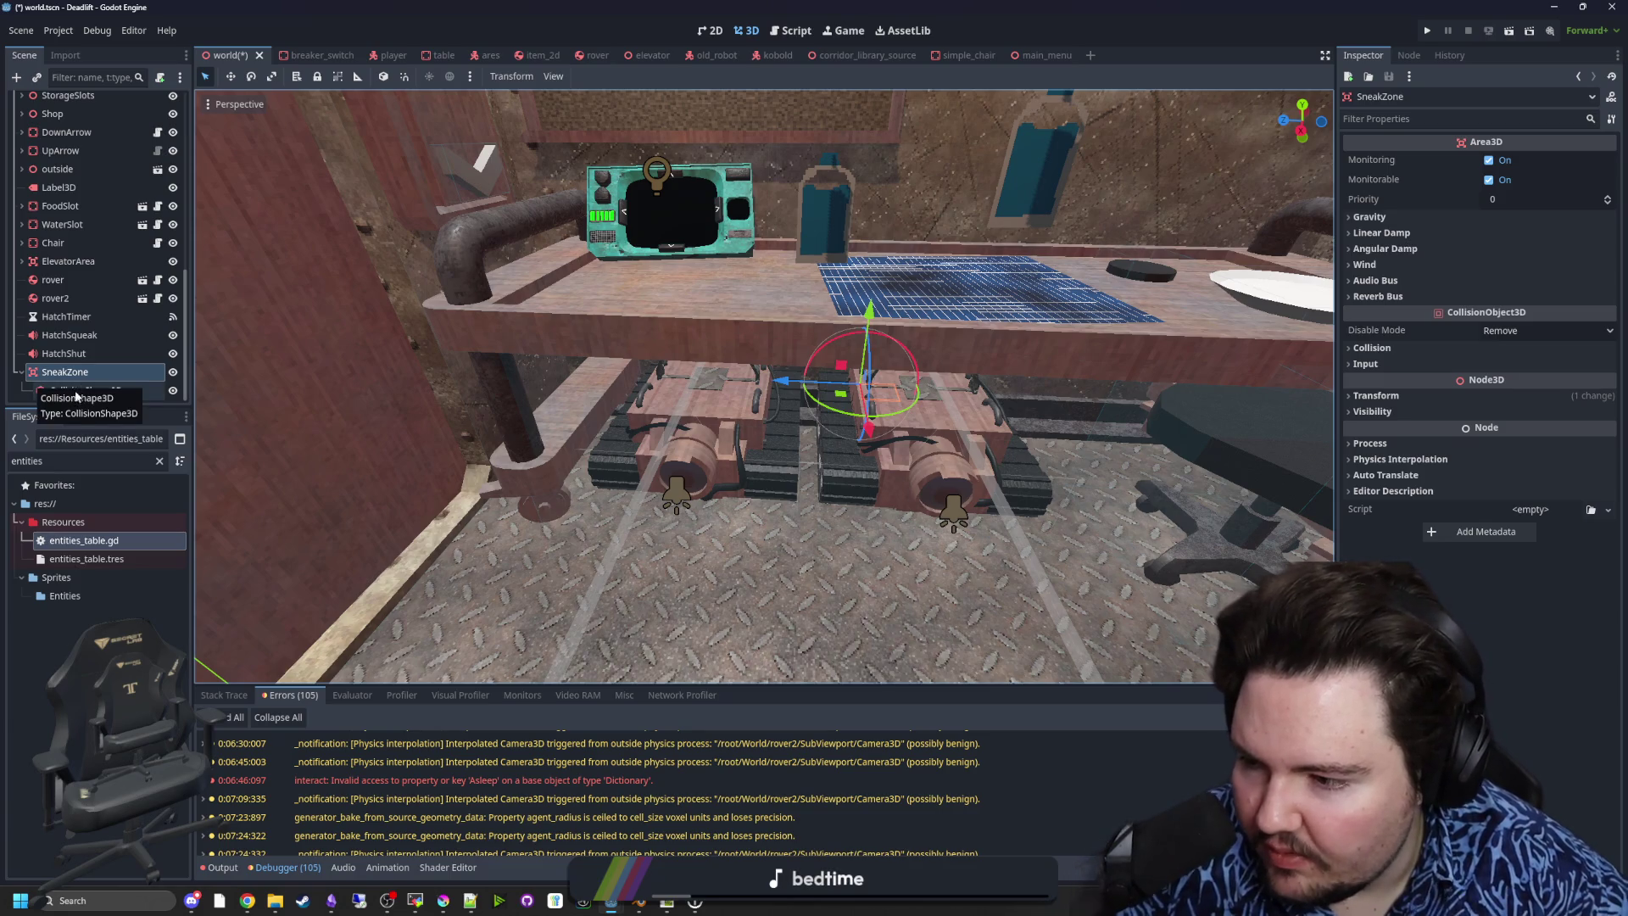
- Put SneakZone on collision layer 7 and save the world scene
{"action": "left_click", "coordinate": [100, 354]}
{"action": "left_click", "coordinate": [100, 371]}
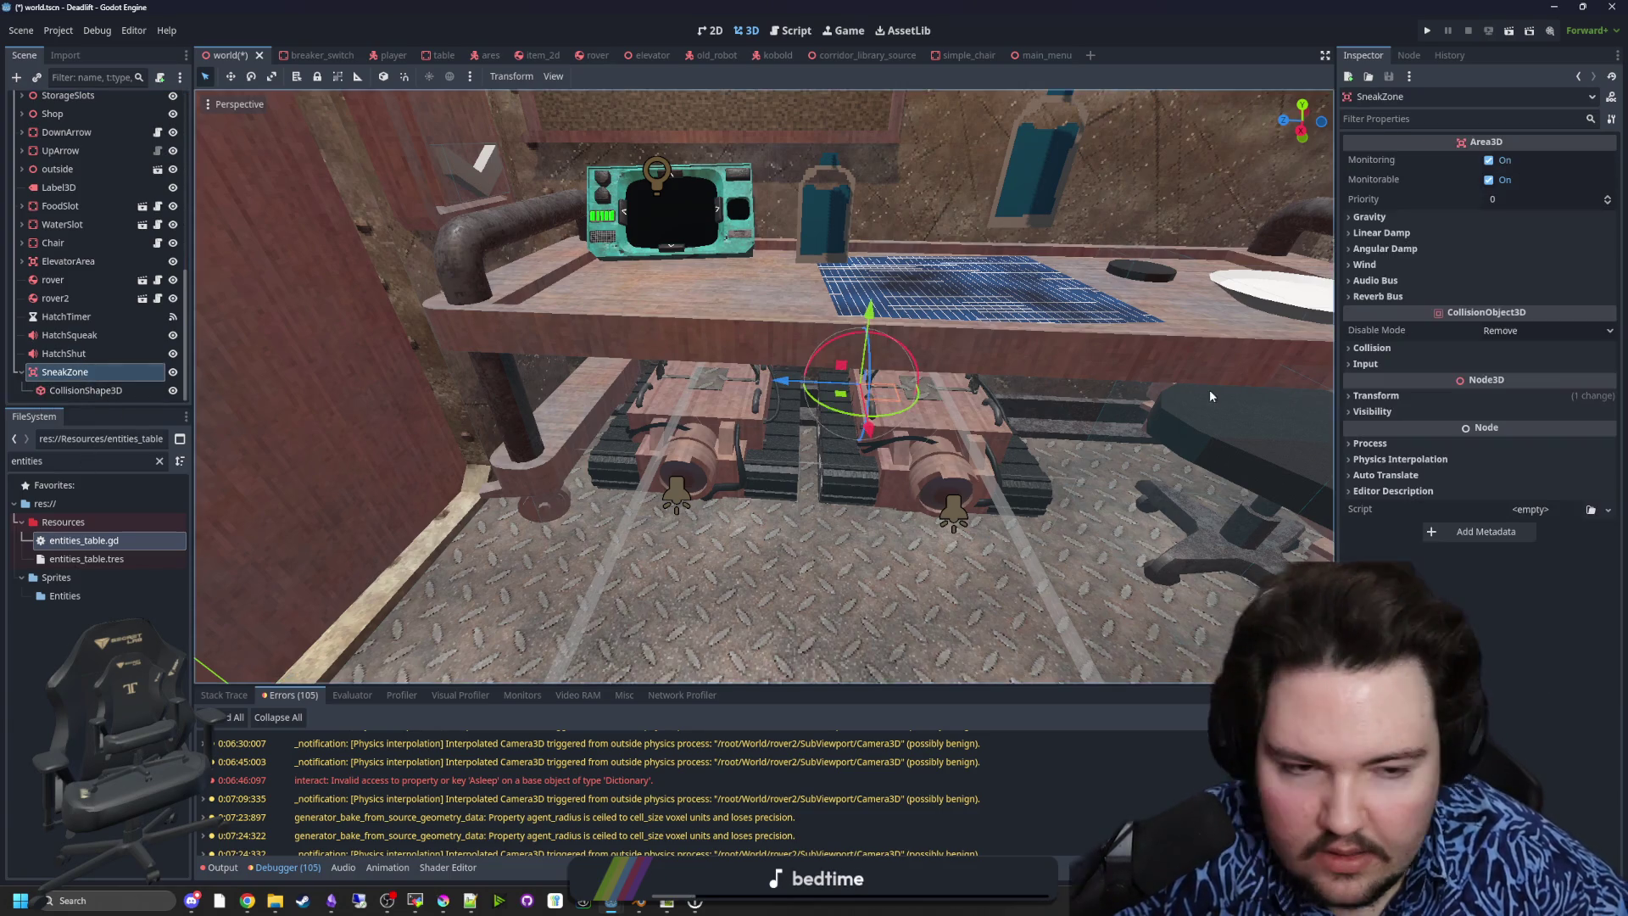
{"action": "left_click", "coordinate": [21, 372]}
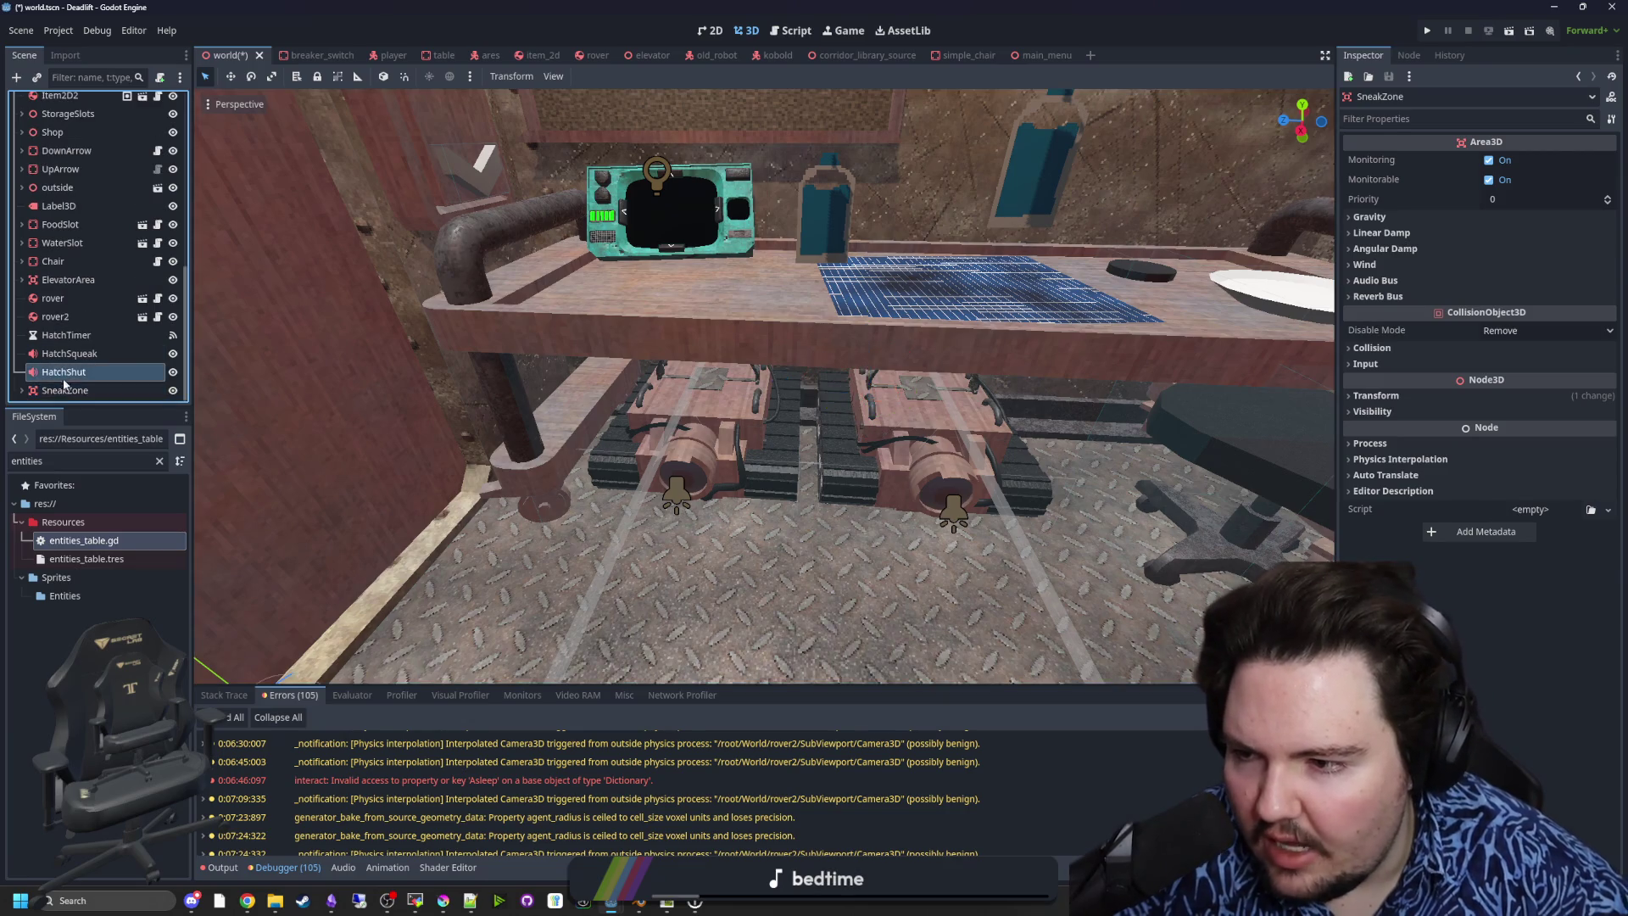
{"action": "left_click", "coordinate": [1372, 347]}
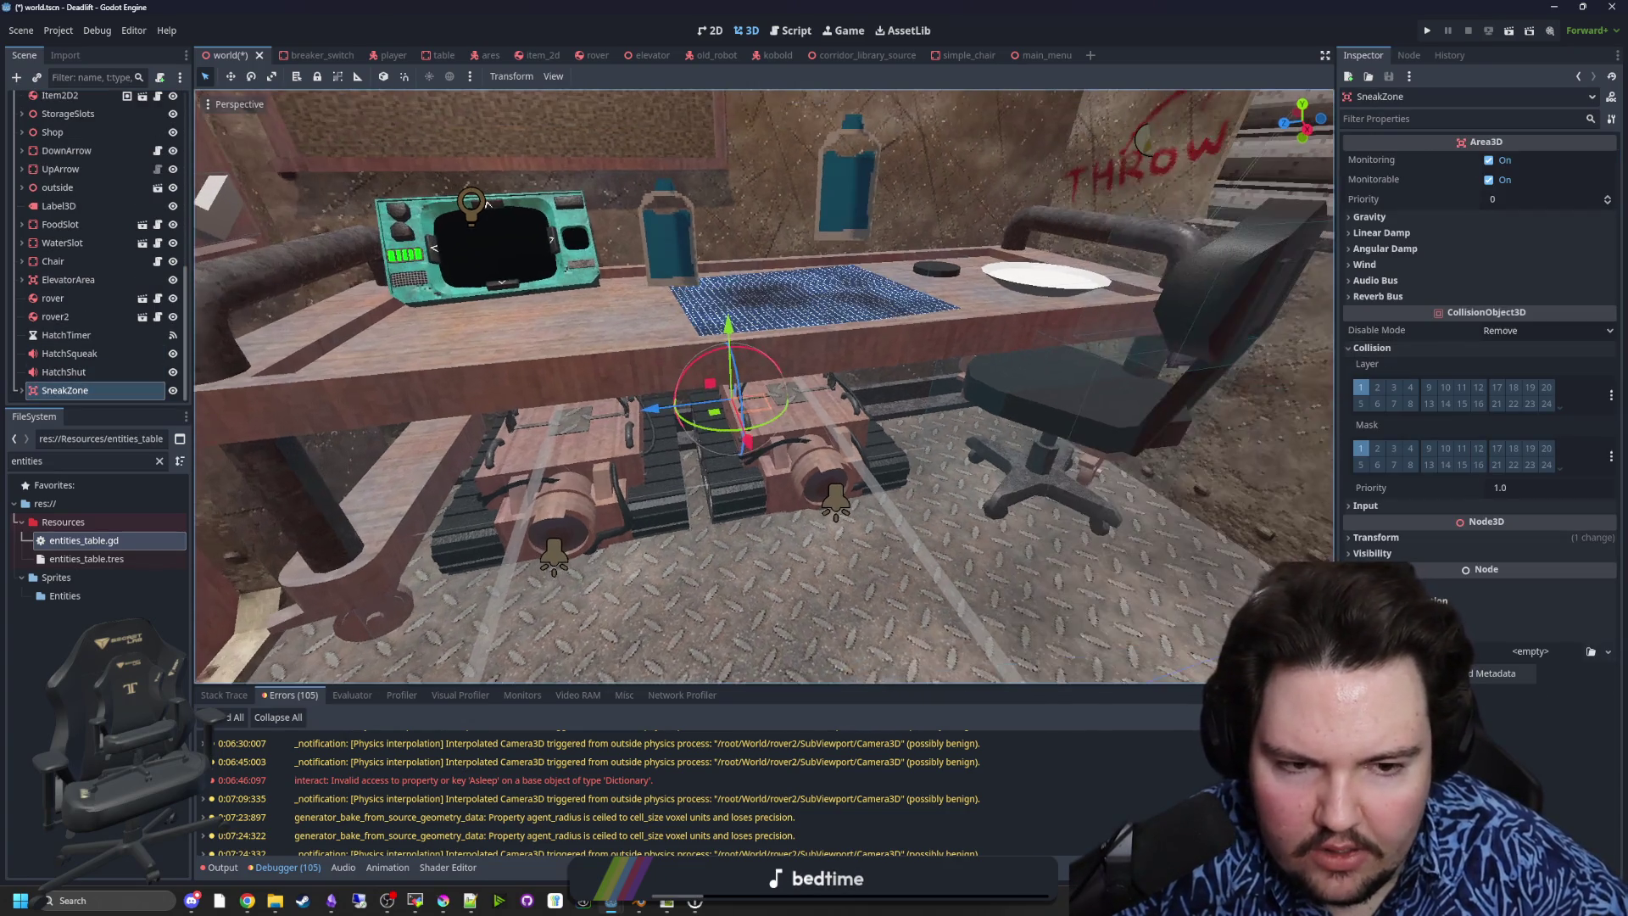
{"action": "left_click", "coordinate": [1395, 404]}
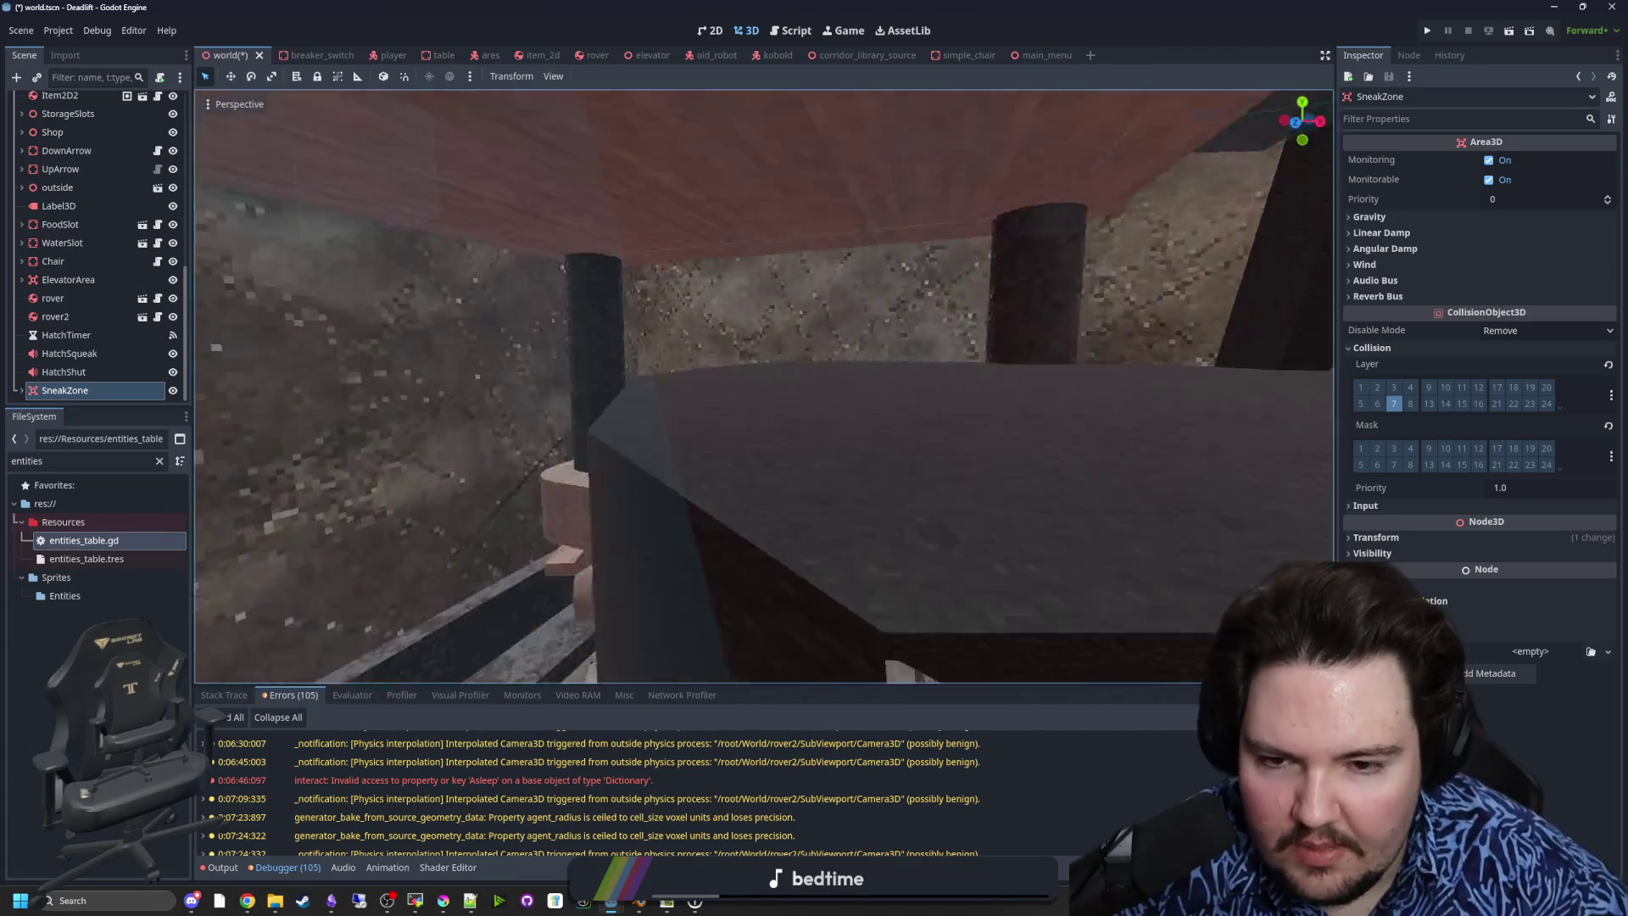
{"action": "key", "text": "ctrl+s"}
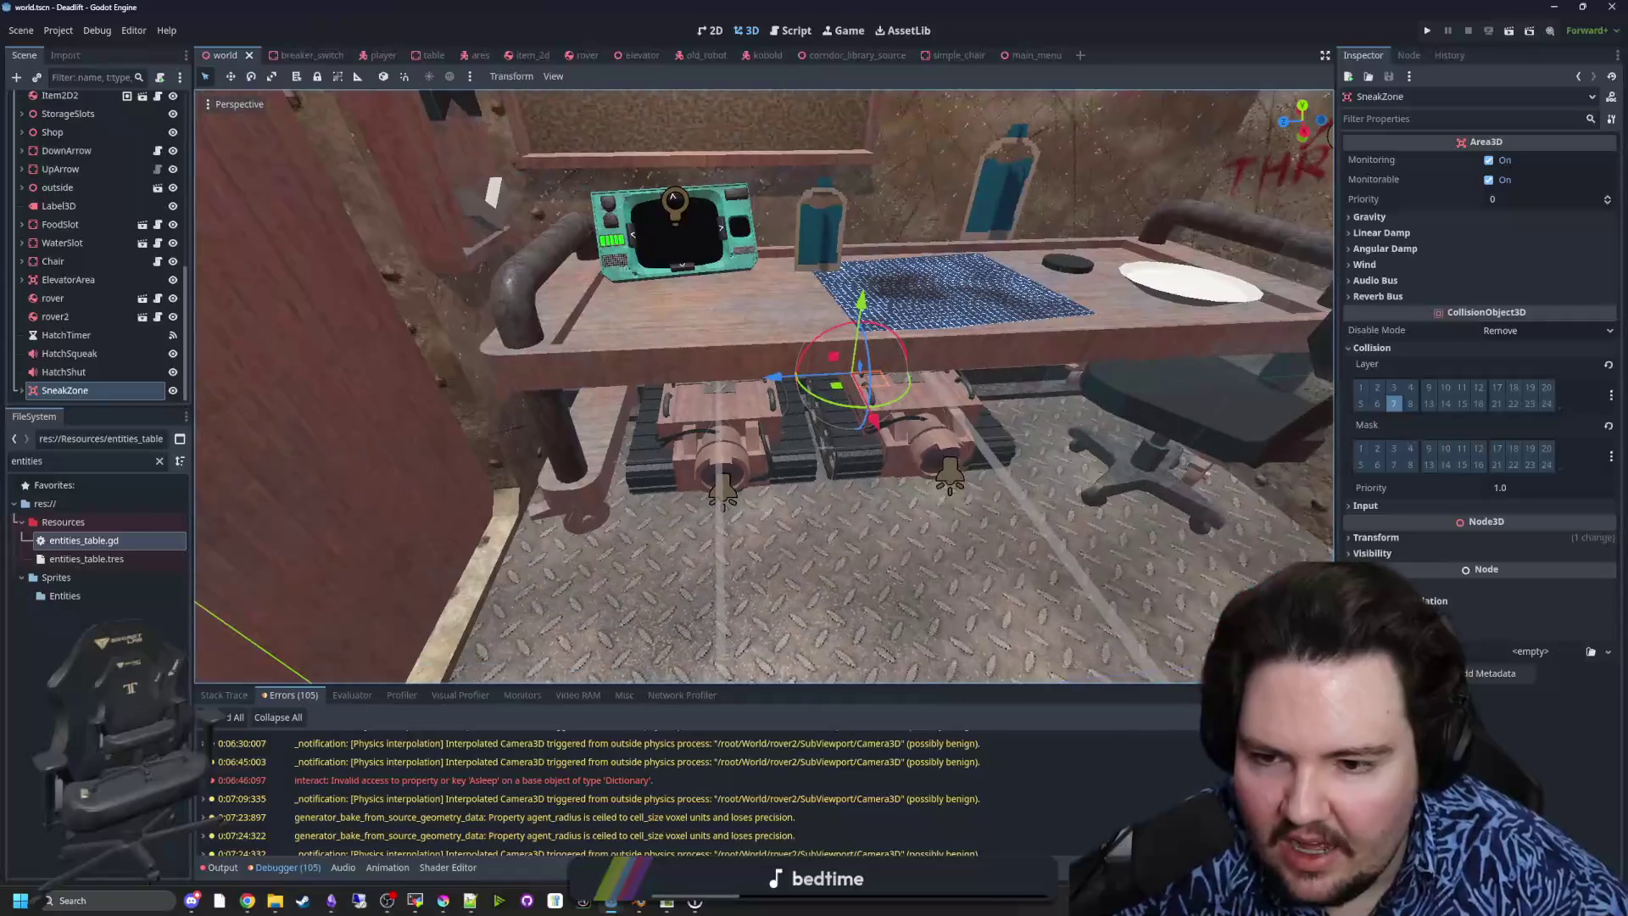
- Check SneakZone's collision shape beneath the desk and save the scene again
{"action": "scroll", "coordinate": [702, 528], "scroll_direction": "up", "scroll_amount": 2}
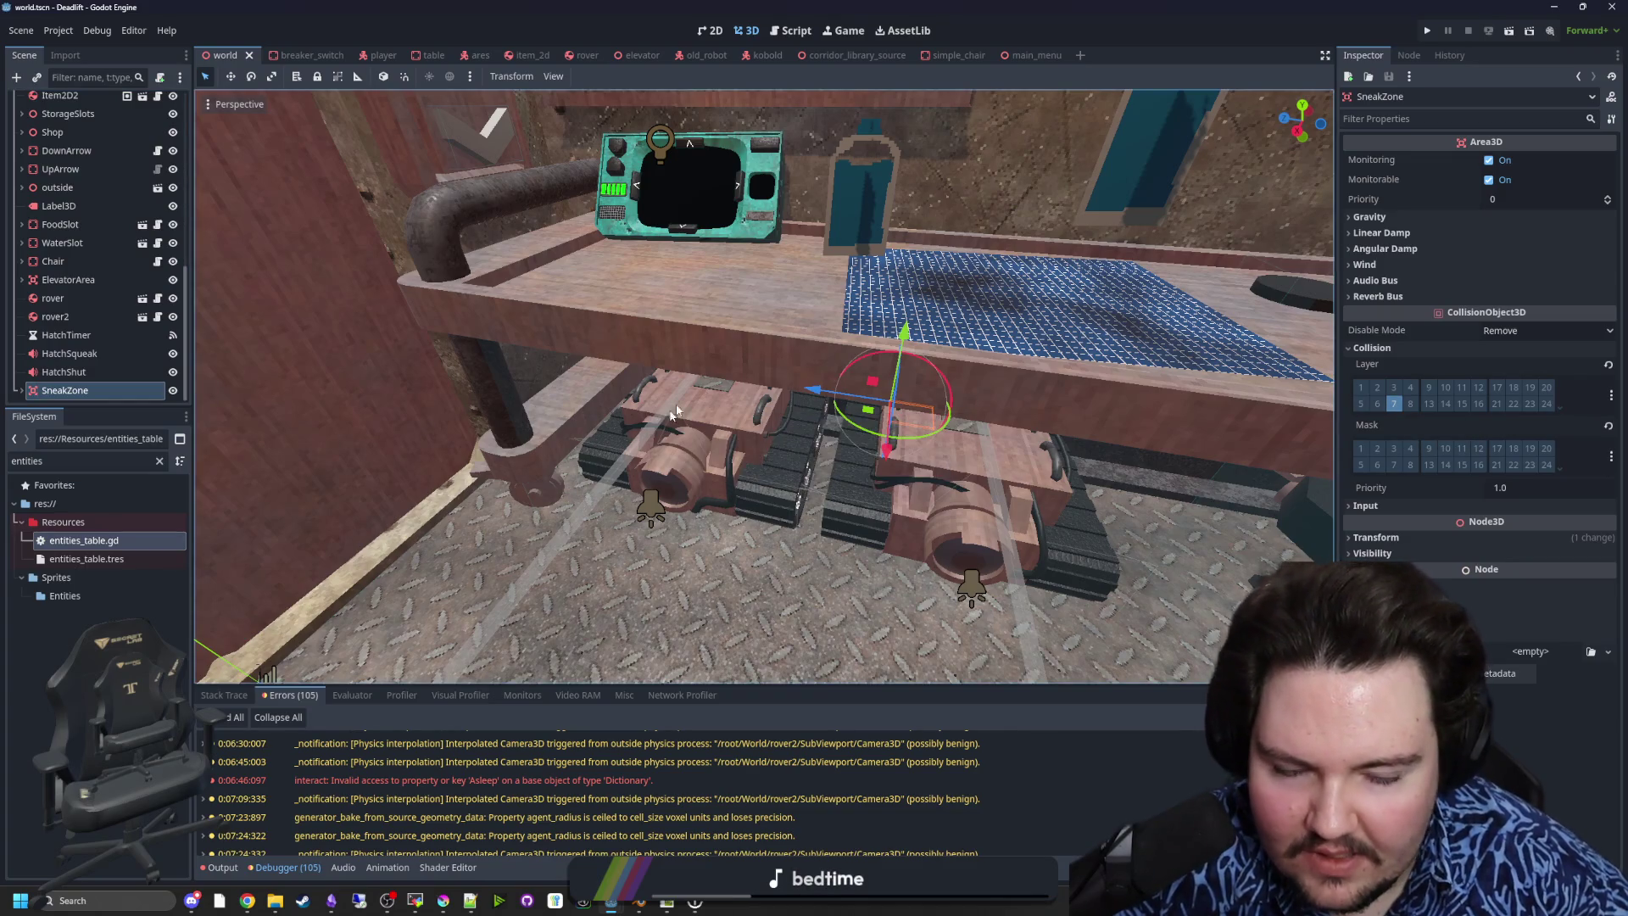
{"action": "scroll", "coordinate": [754, 456], "scroll_direction": "up", "scroll_amount": 3}
{"action": "left_click_drag", "start_coordinate": [712, 388], "coordinate": [712, 388]}
{"action": "left_click", "coordinate": [22, 390]}
{"action": "left_click", "coordinate": [85, 390]}
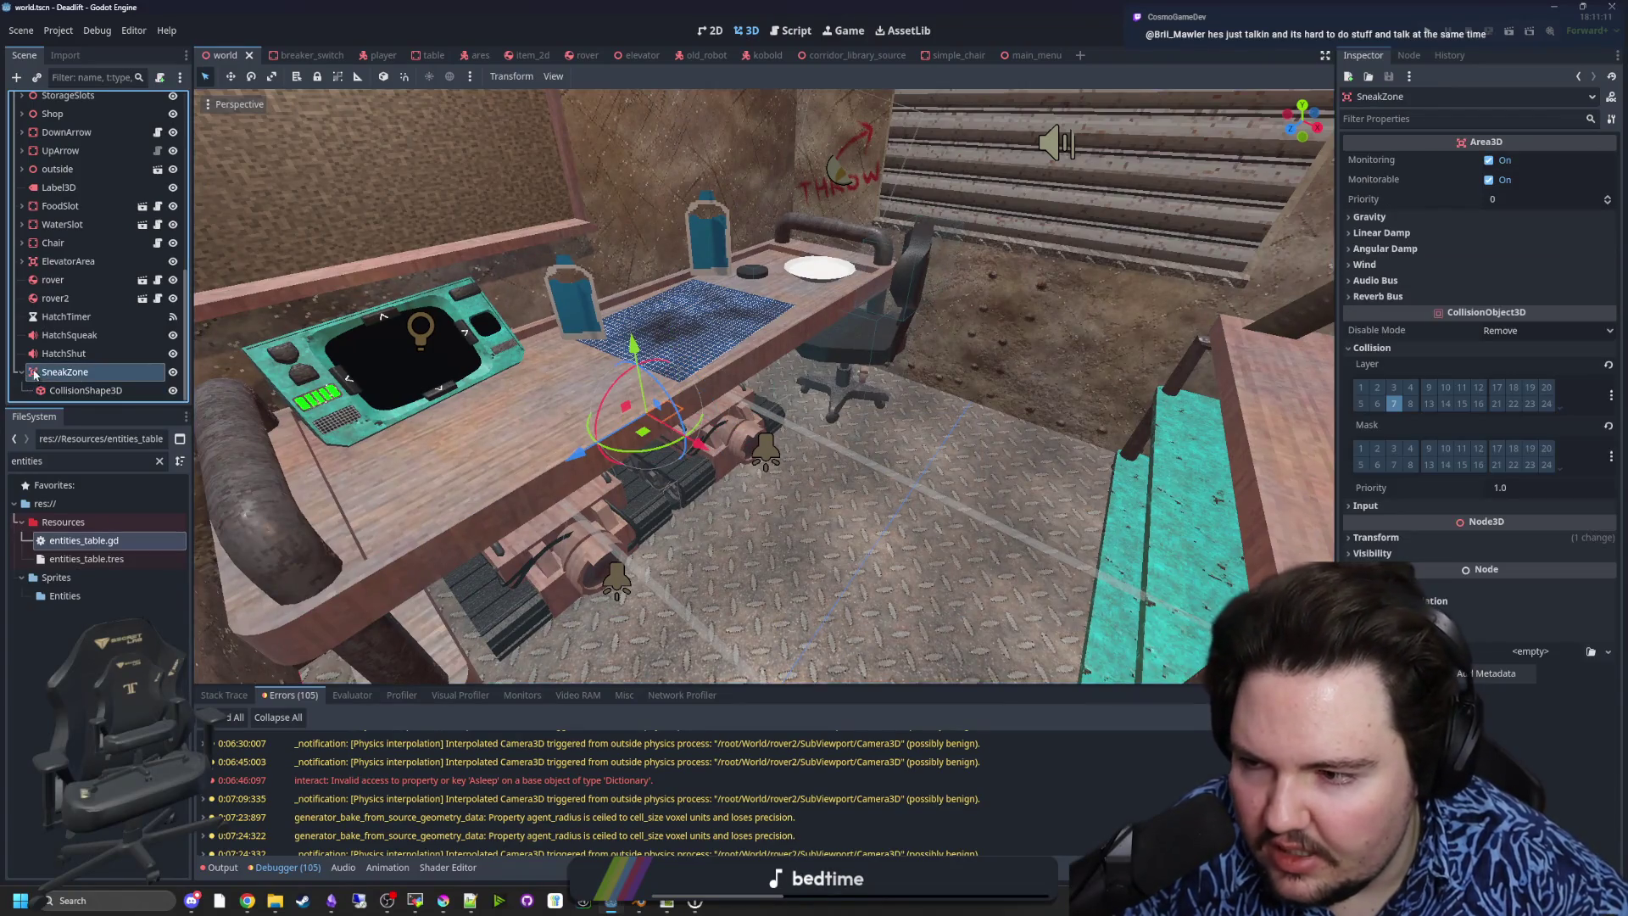
{"action": "left_click", "coordinate": [21, 371]}
{"action": "left_click", "coordinate": [65, 390]}
{"action": "key", "text": "ctrl+s"}
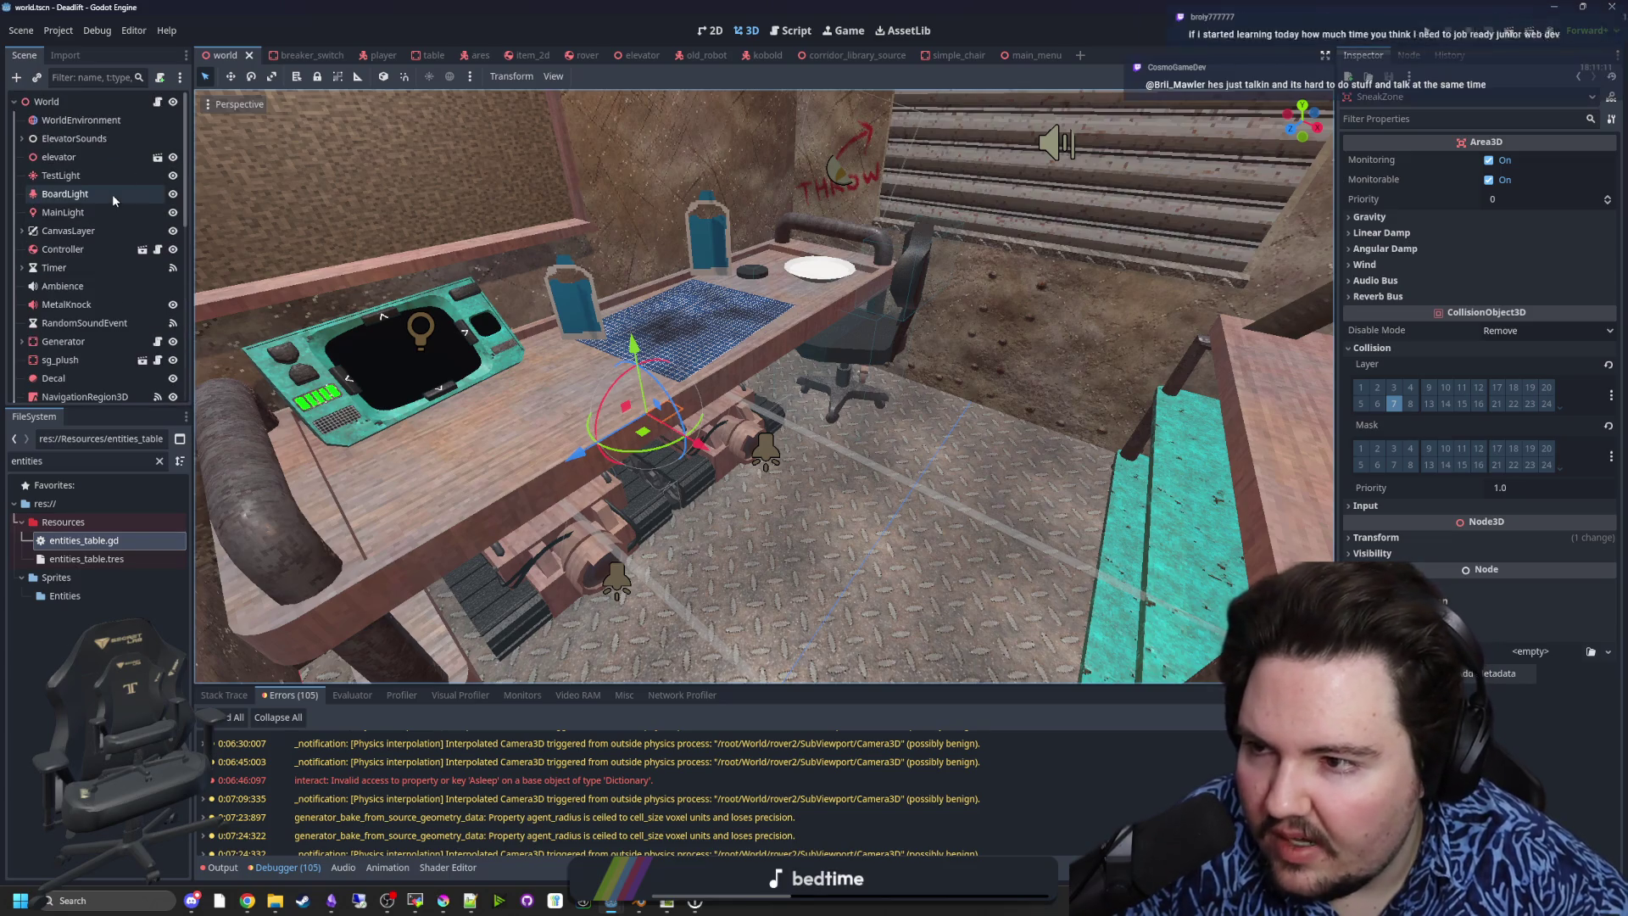
- Open the player scene's player.gd and search it for 'sneakCheck'
{"action": "left_click", "coordinate": [366, 55]}
{"action": "left_click", "coordinate": [157, 101]}
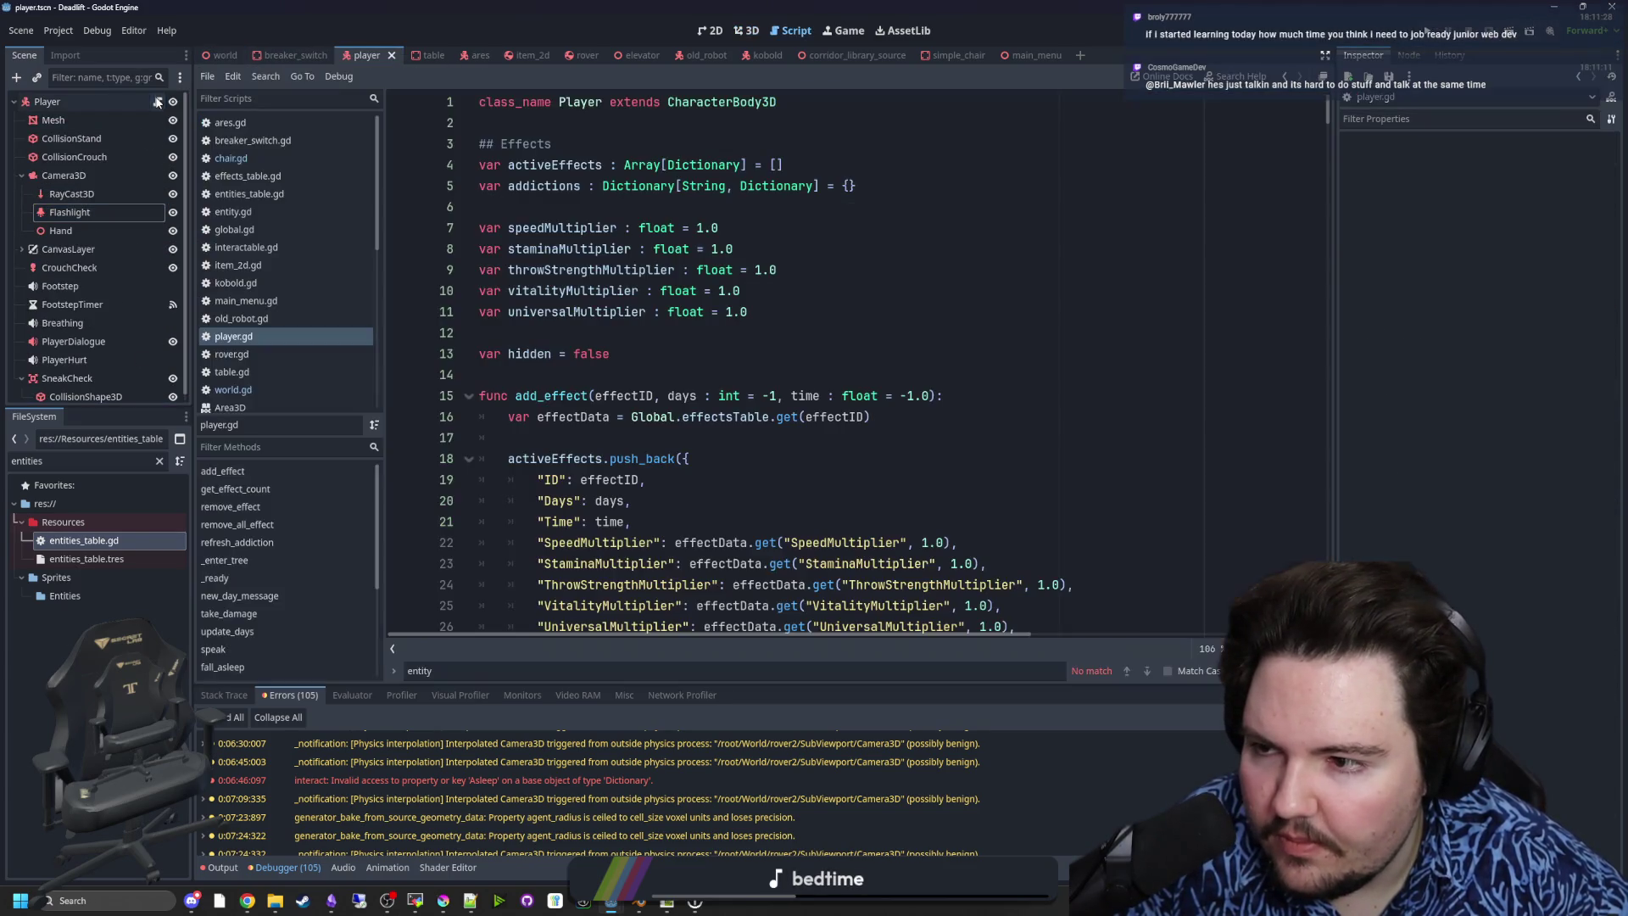
{"action": "left_click", "coordinate": [67, 371]}
{"action": "left_click", "coordinate": [677, 354]}
{"action": "key", "text": "ctrl+f"}
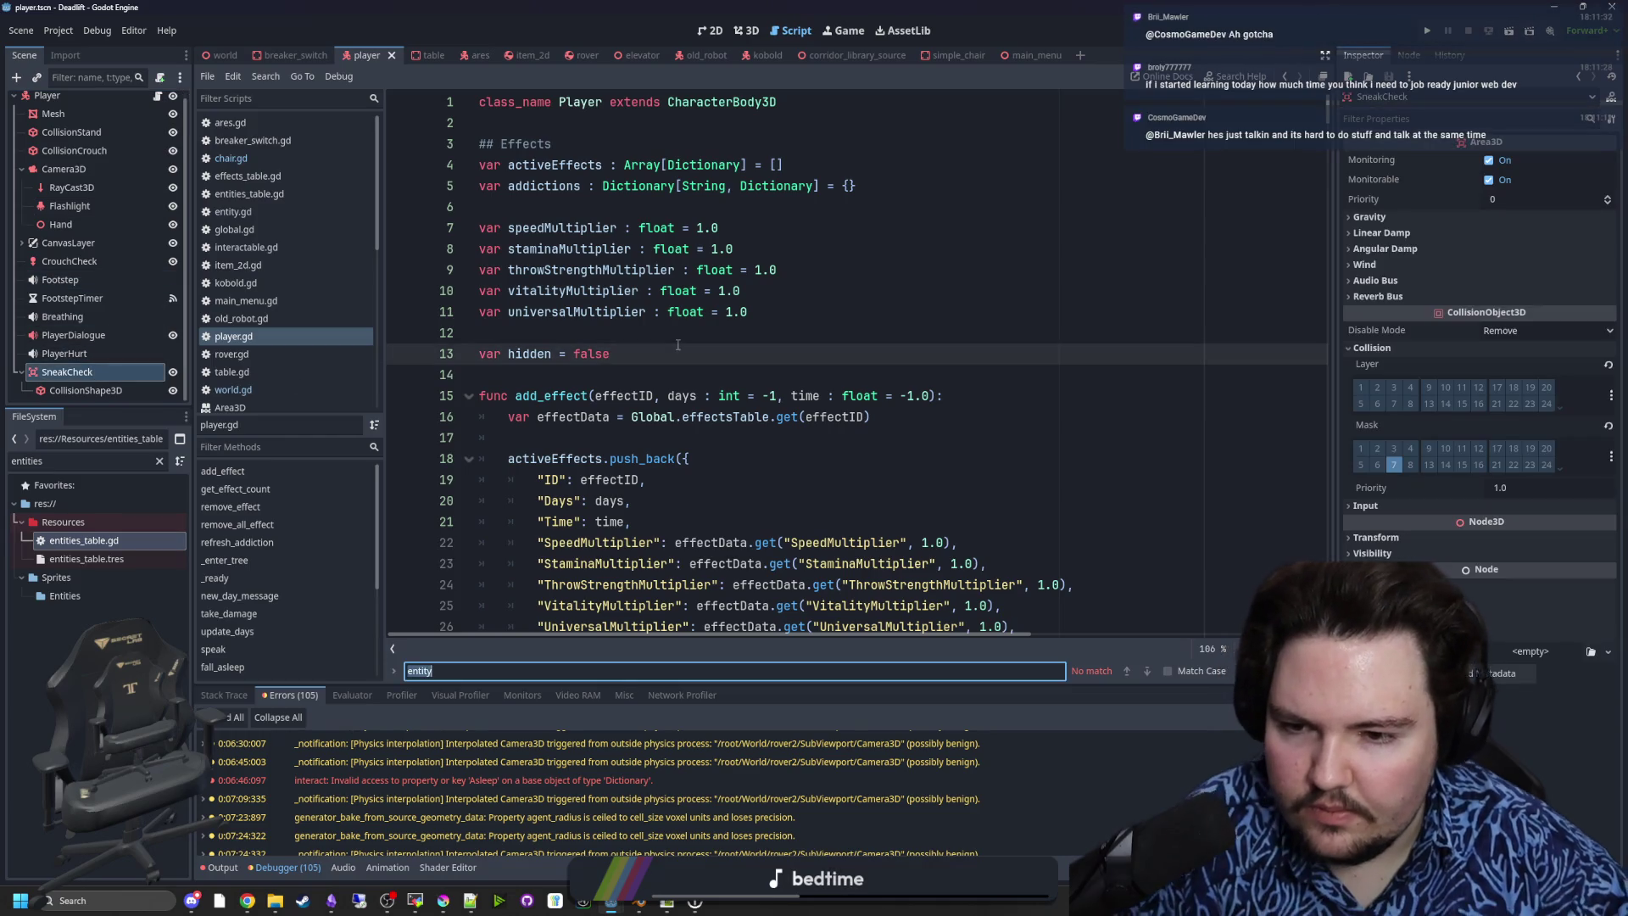
{"action": "type", "text": "sneakCheck"}
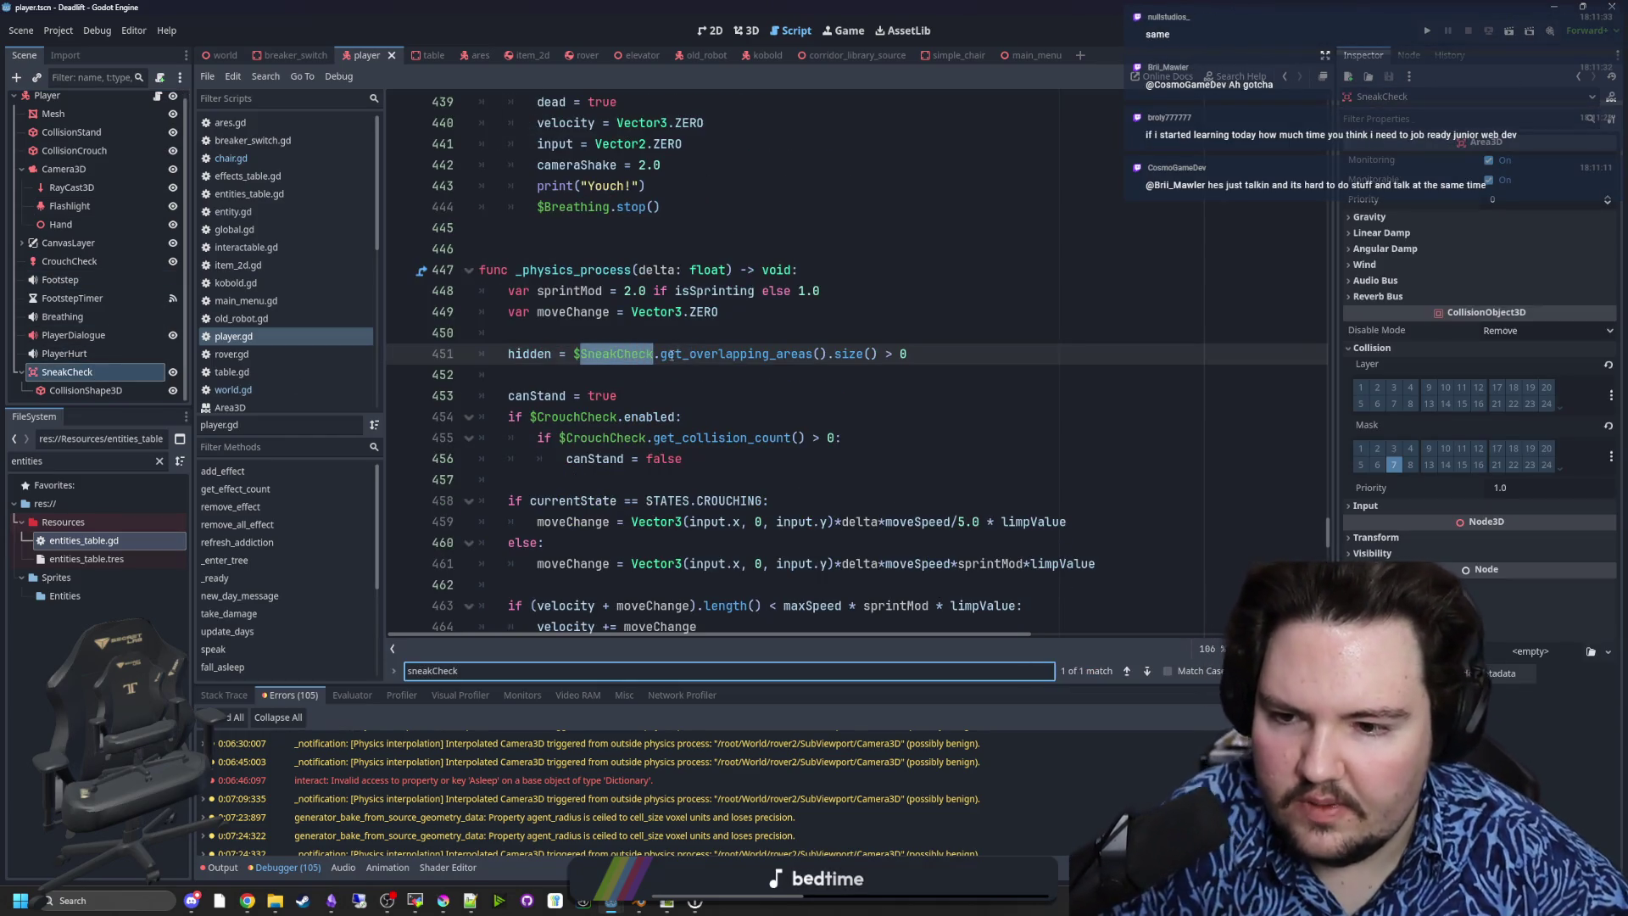
{"action": "left_click", "coordinate": [650, 337]}
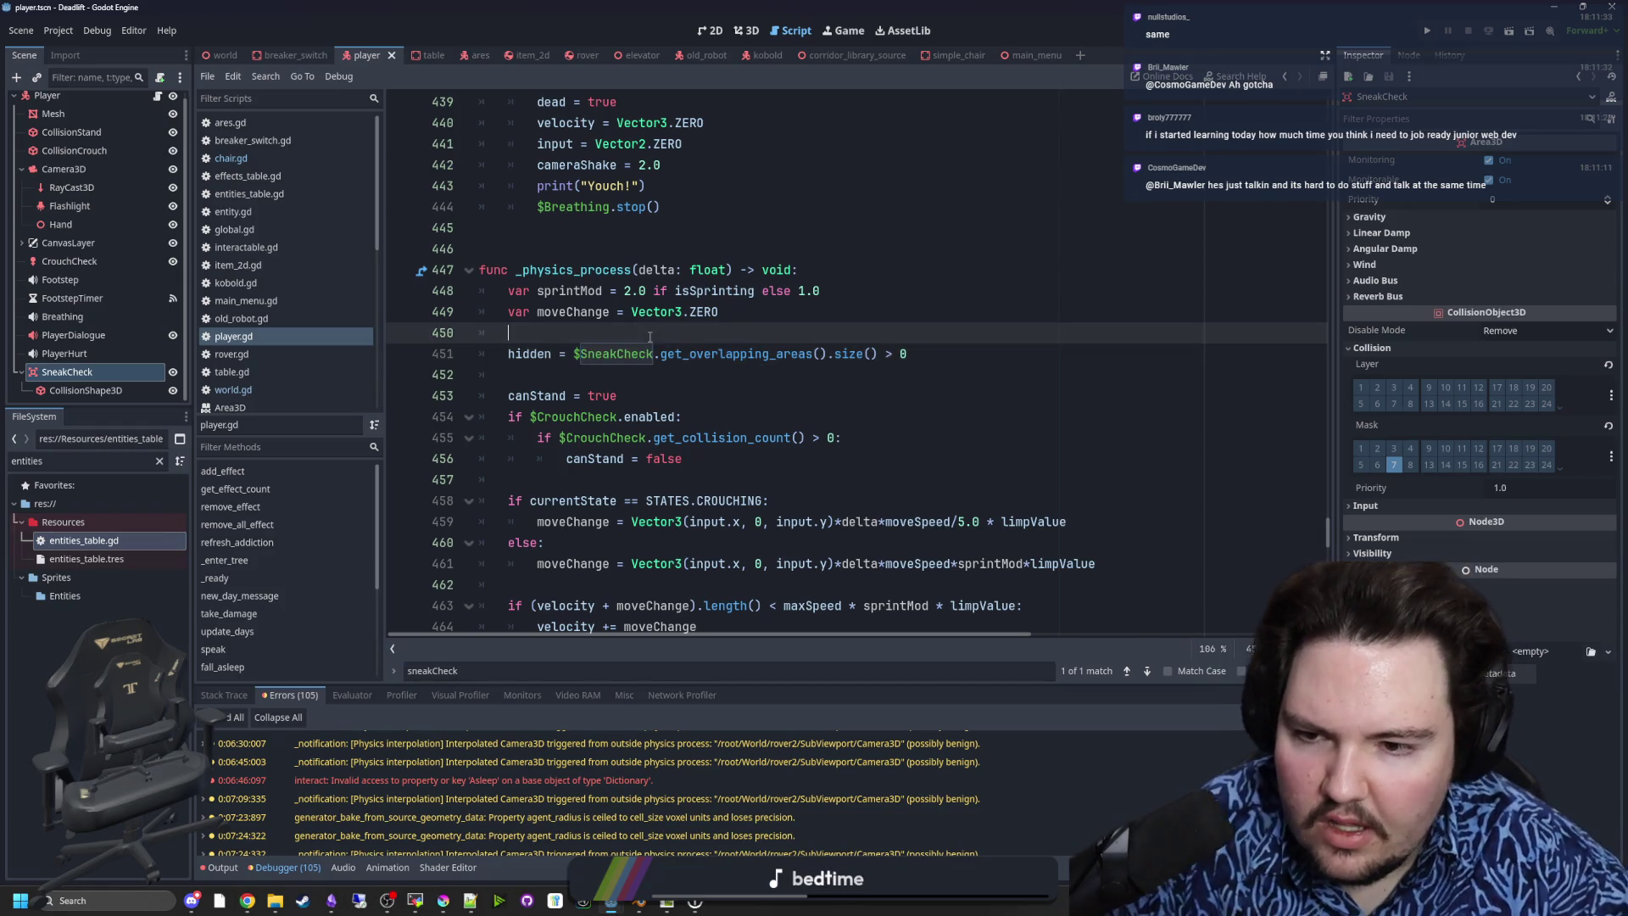
- Append '&& currentState == STATES.CROUCHING' to the hidden line 451 and run the game
{"action": "left_click", "coordinate": [932, 360]}
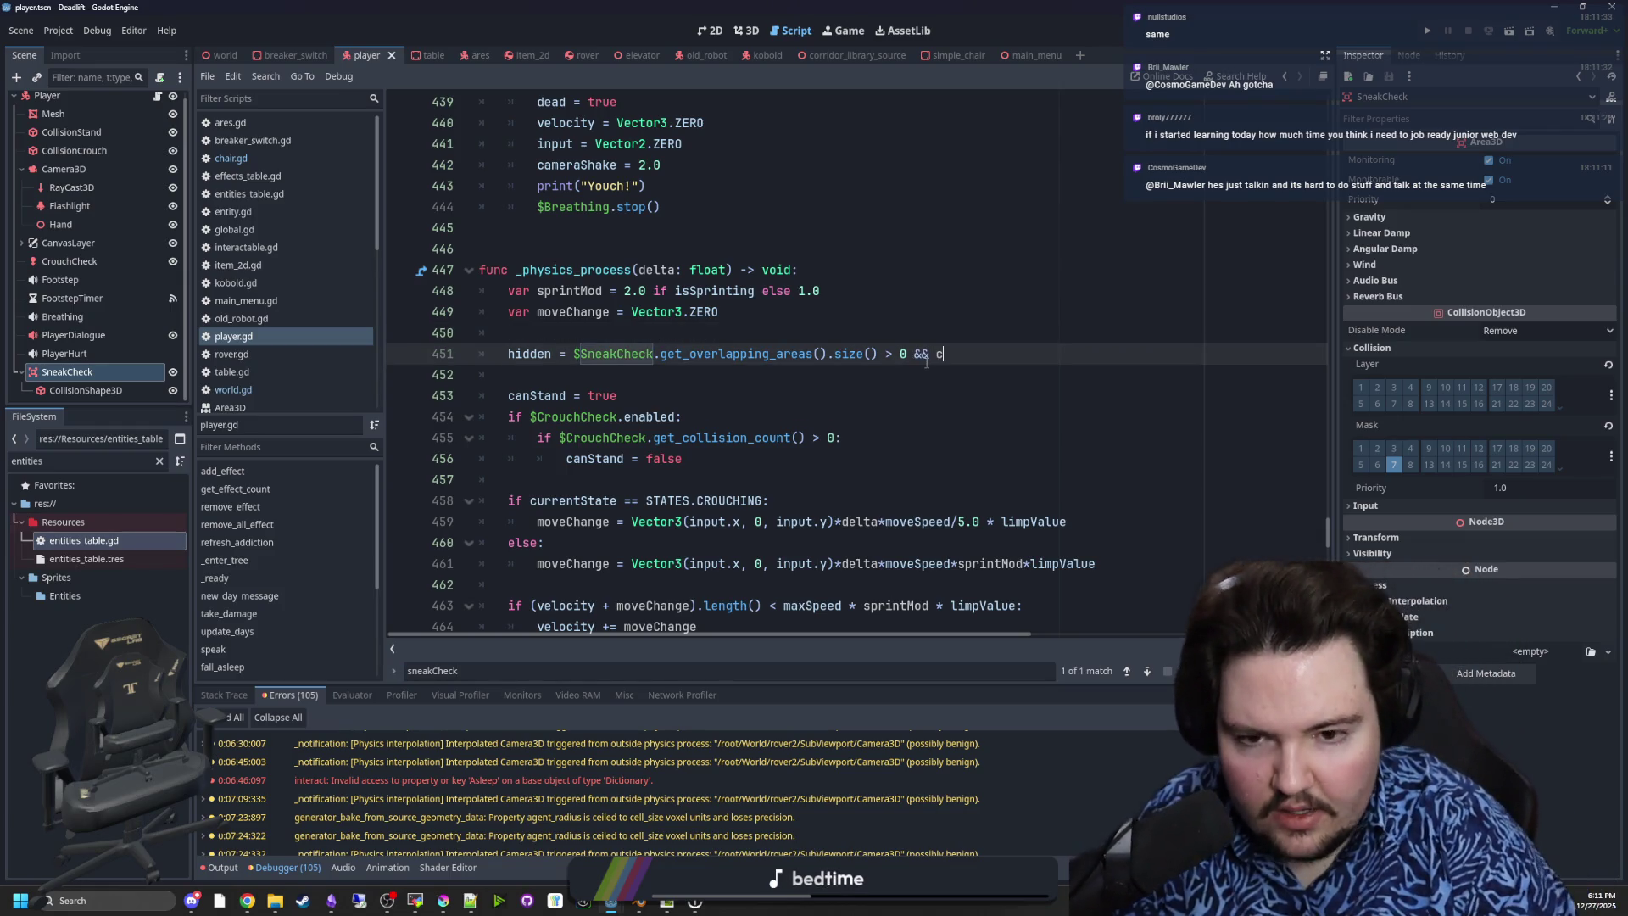
{"action": "type", "text": "ur"}
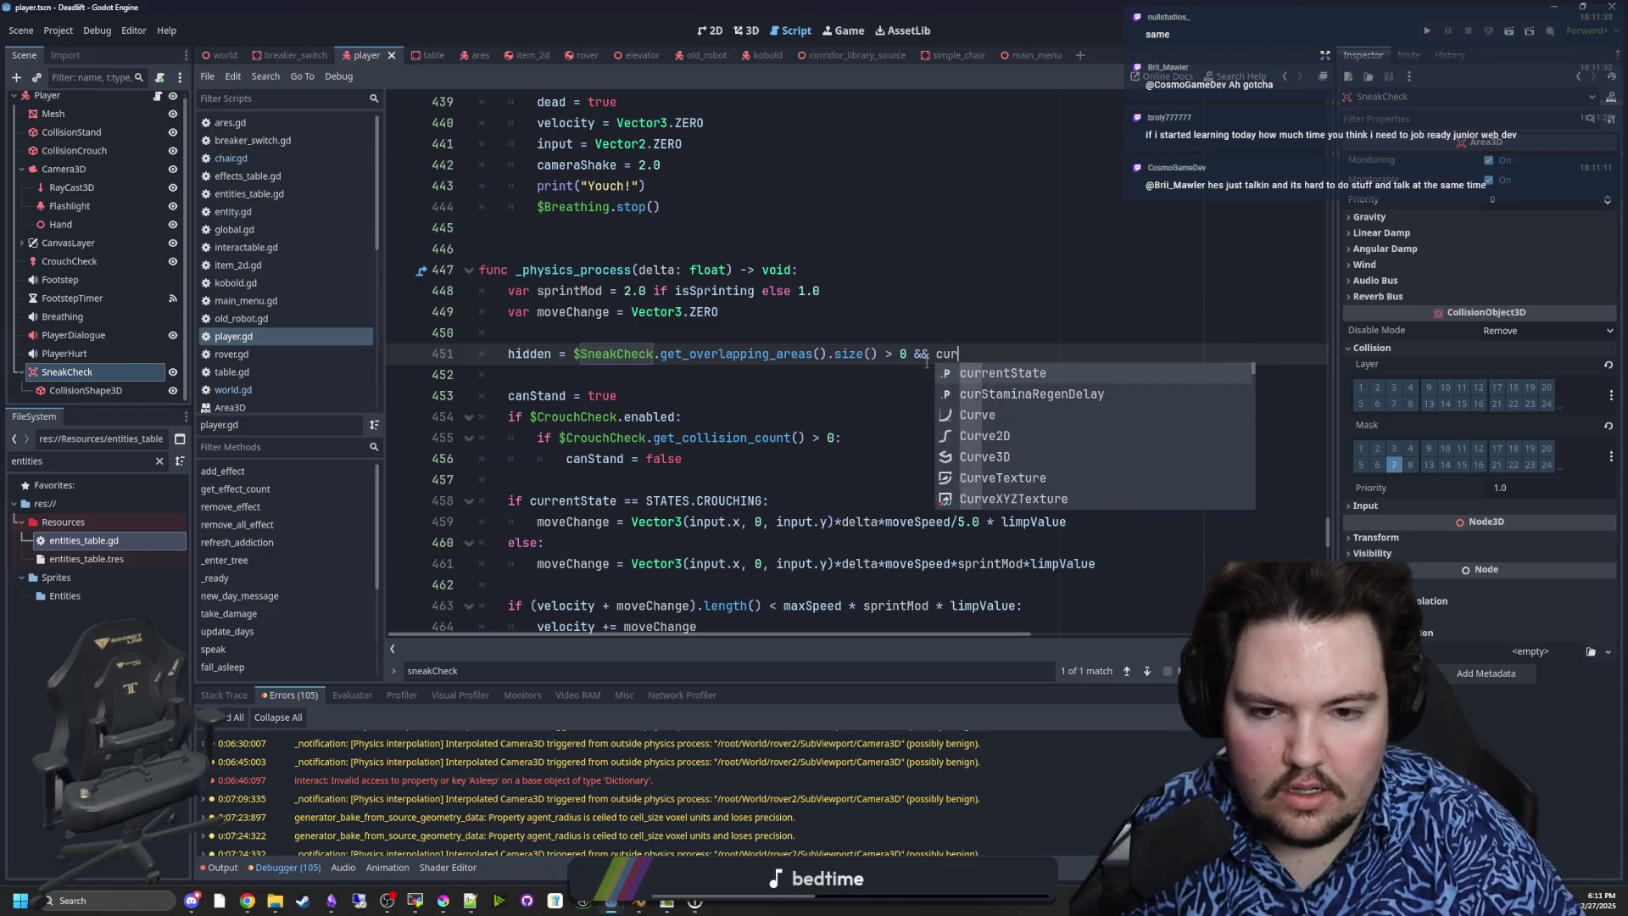
{"action": "type", "text": "rentState == STATES.CROUCHING"}
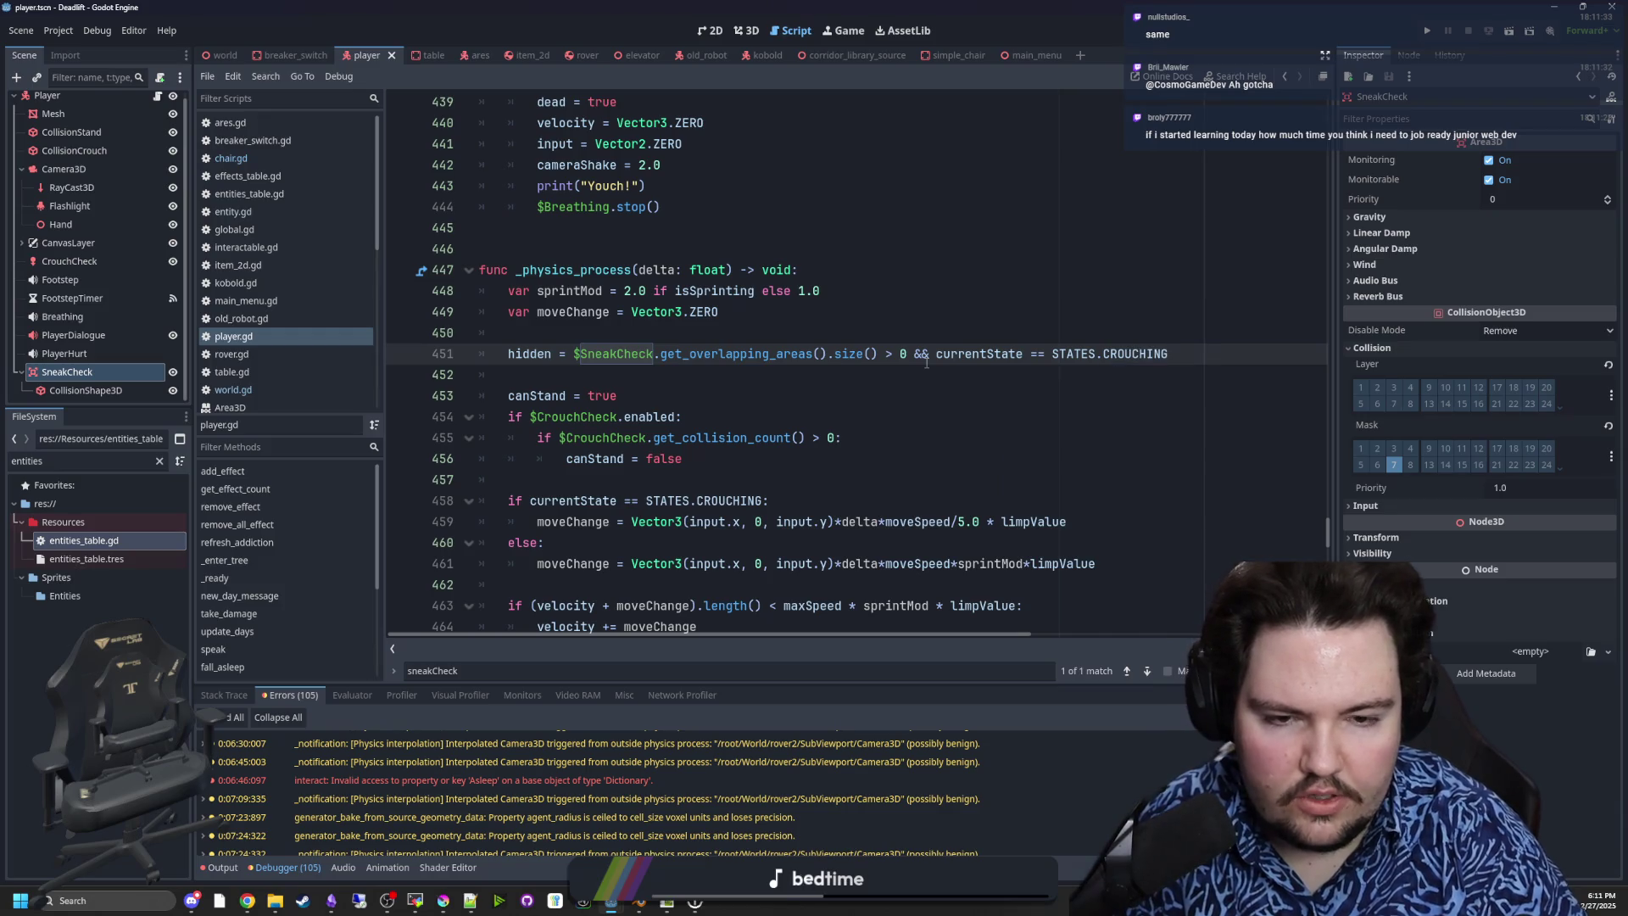
{"action": "key", "text": "Down"}
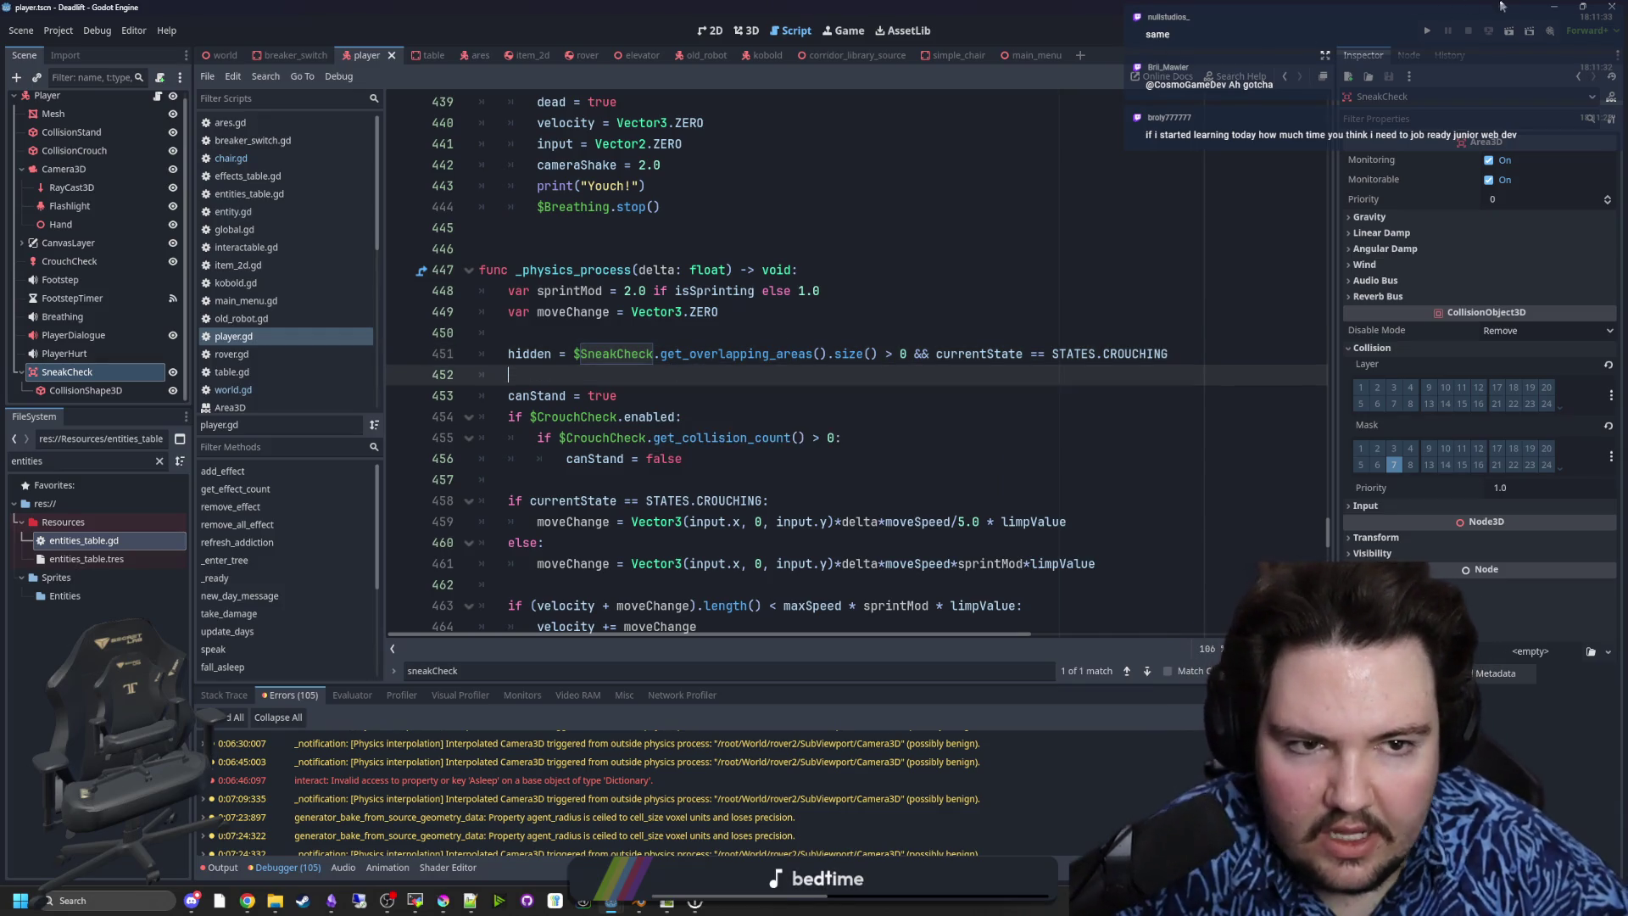
{"action": "left_click", "coordinate": [1427, 31]}
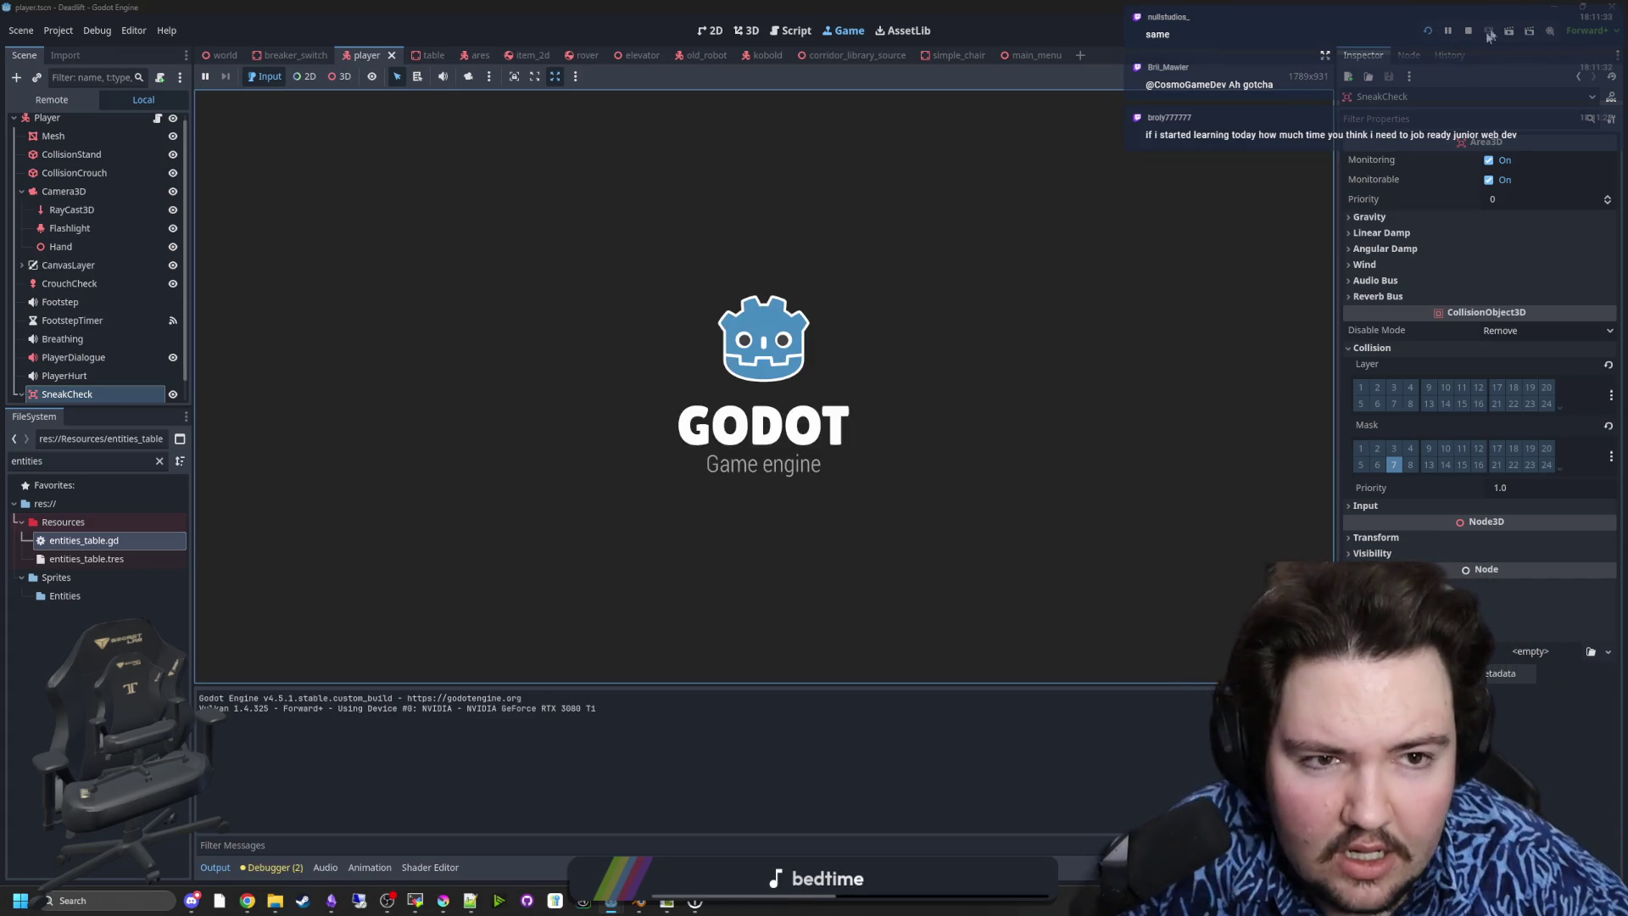
- Stop the game, delete the crouching condition on script line 451, save, and rerun
{"action": "left_click", "coordinate": [1468, 32]}
{"action": "left_click_drag", "start_coordinate": [1193, 351], "coordinate": [1020, 354]}
{"action": "key", "text": "BackSpace"}
{"action": "key", "text": "ctrl+s"}
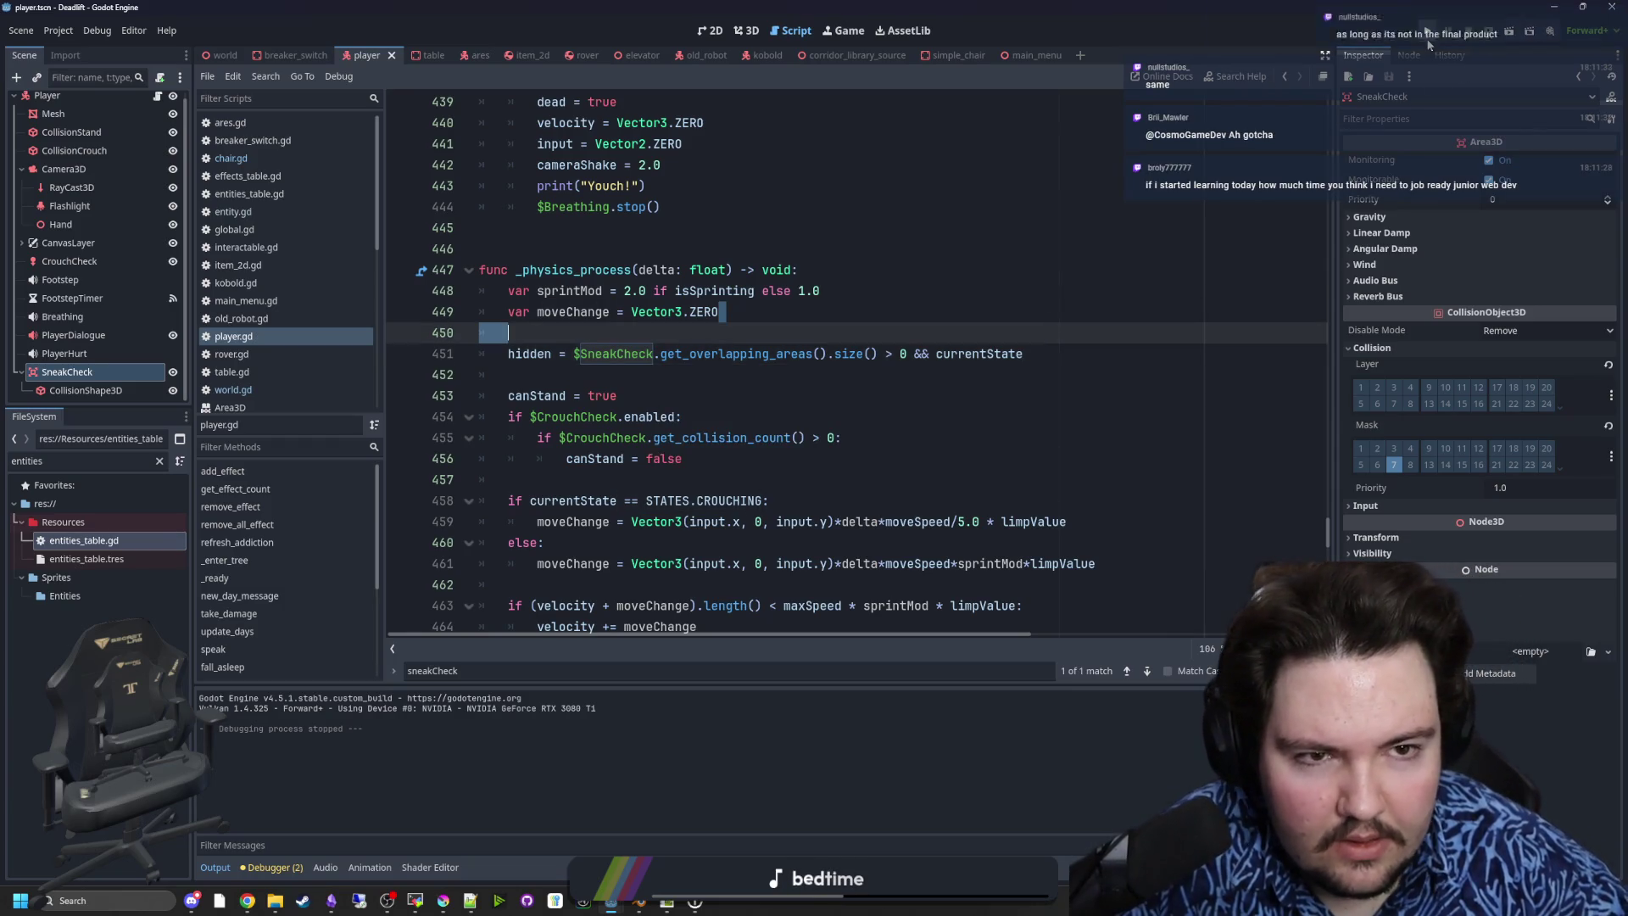
{"action": "left_click", "coordinate": [1427, 40]}
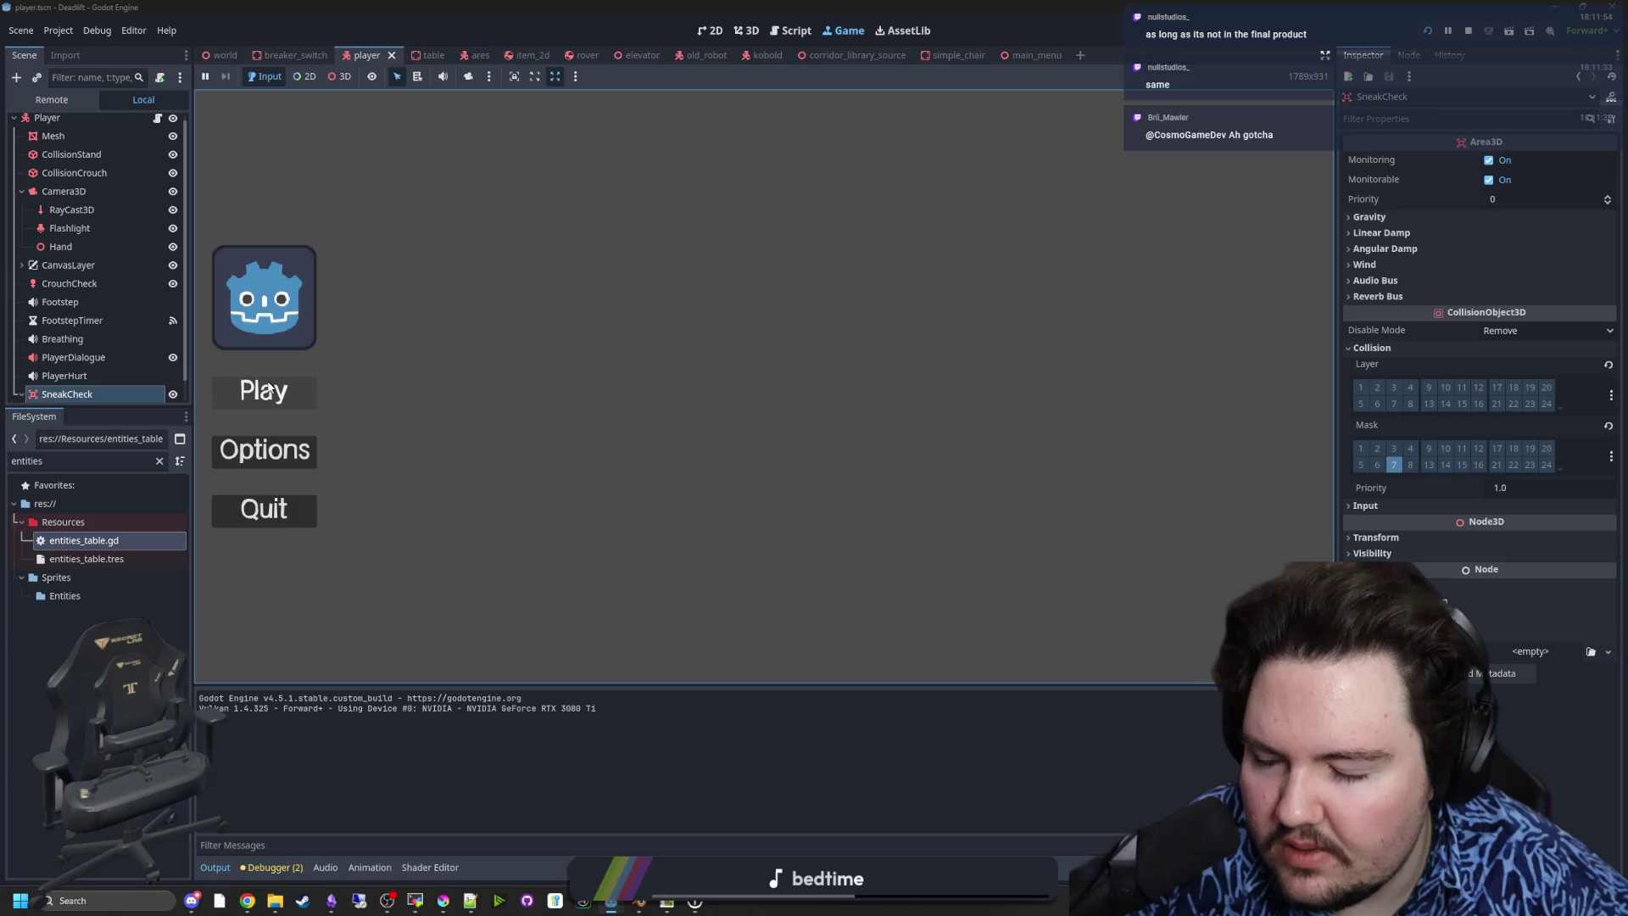
- Start play from the main menu and walk up the steps into the workbench room
{"action": "left_click", "coordinate": [268, 391]}
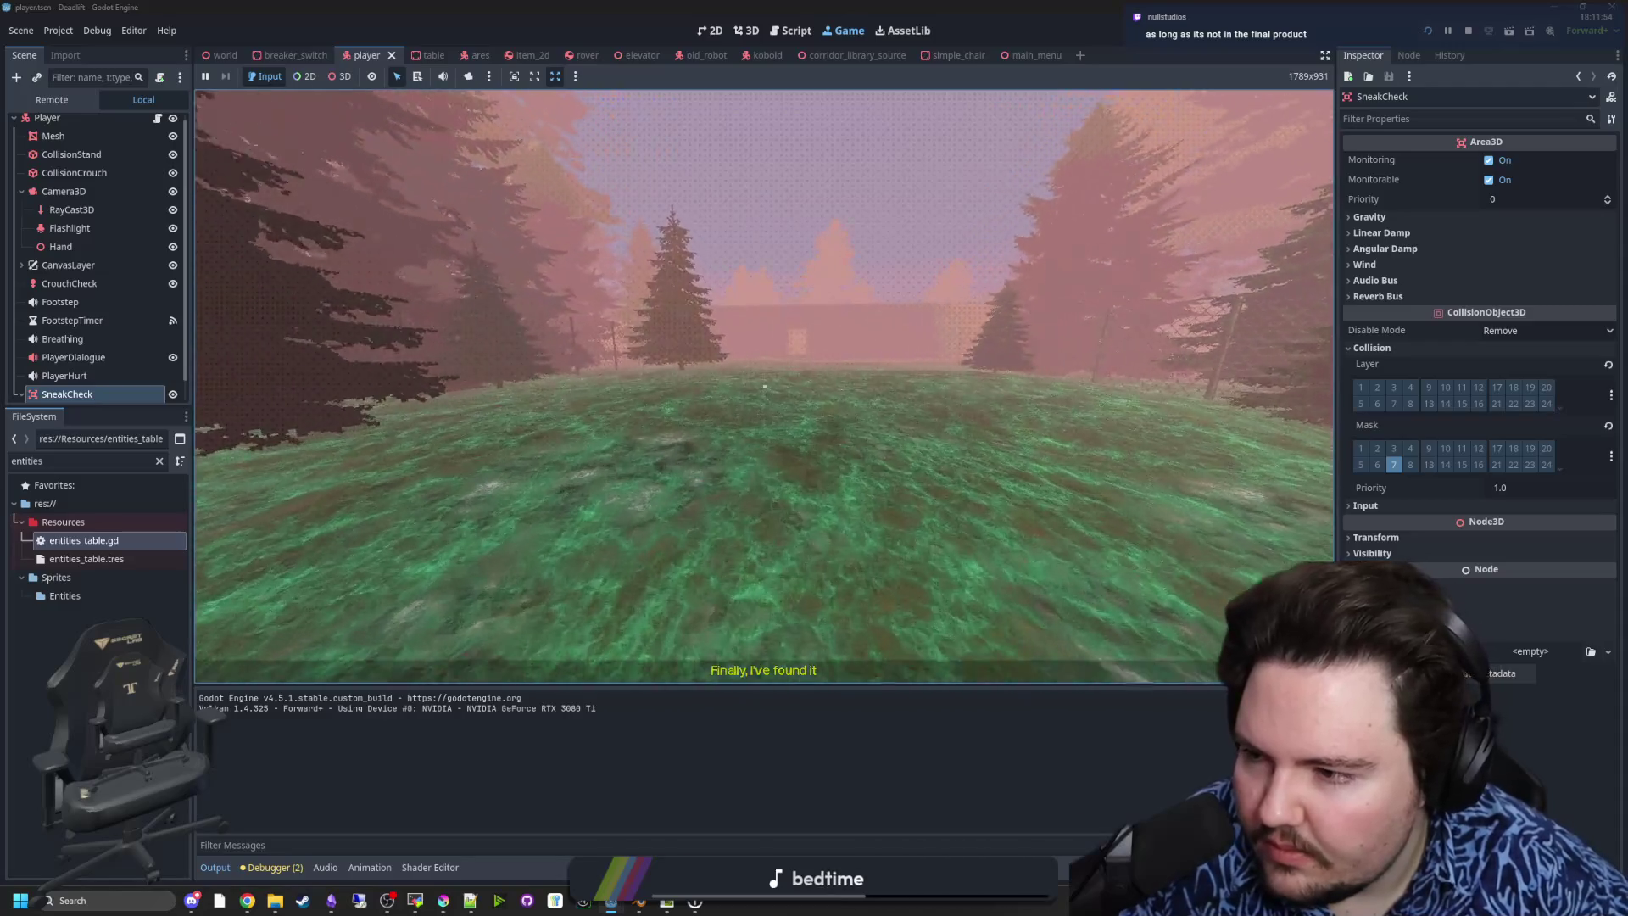
{"action": "key", "text": "w"}
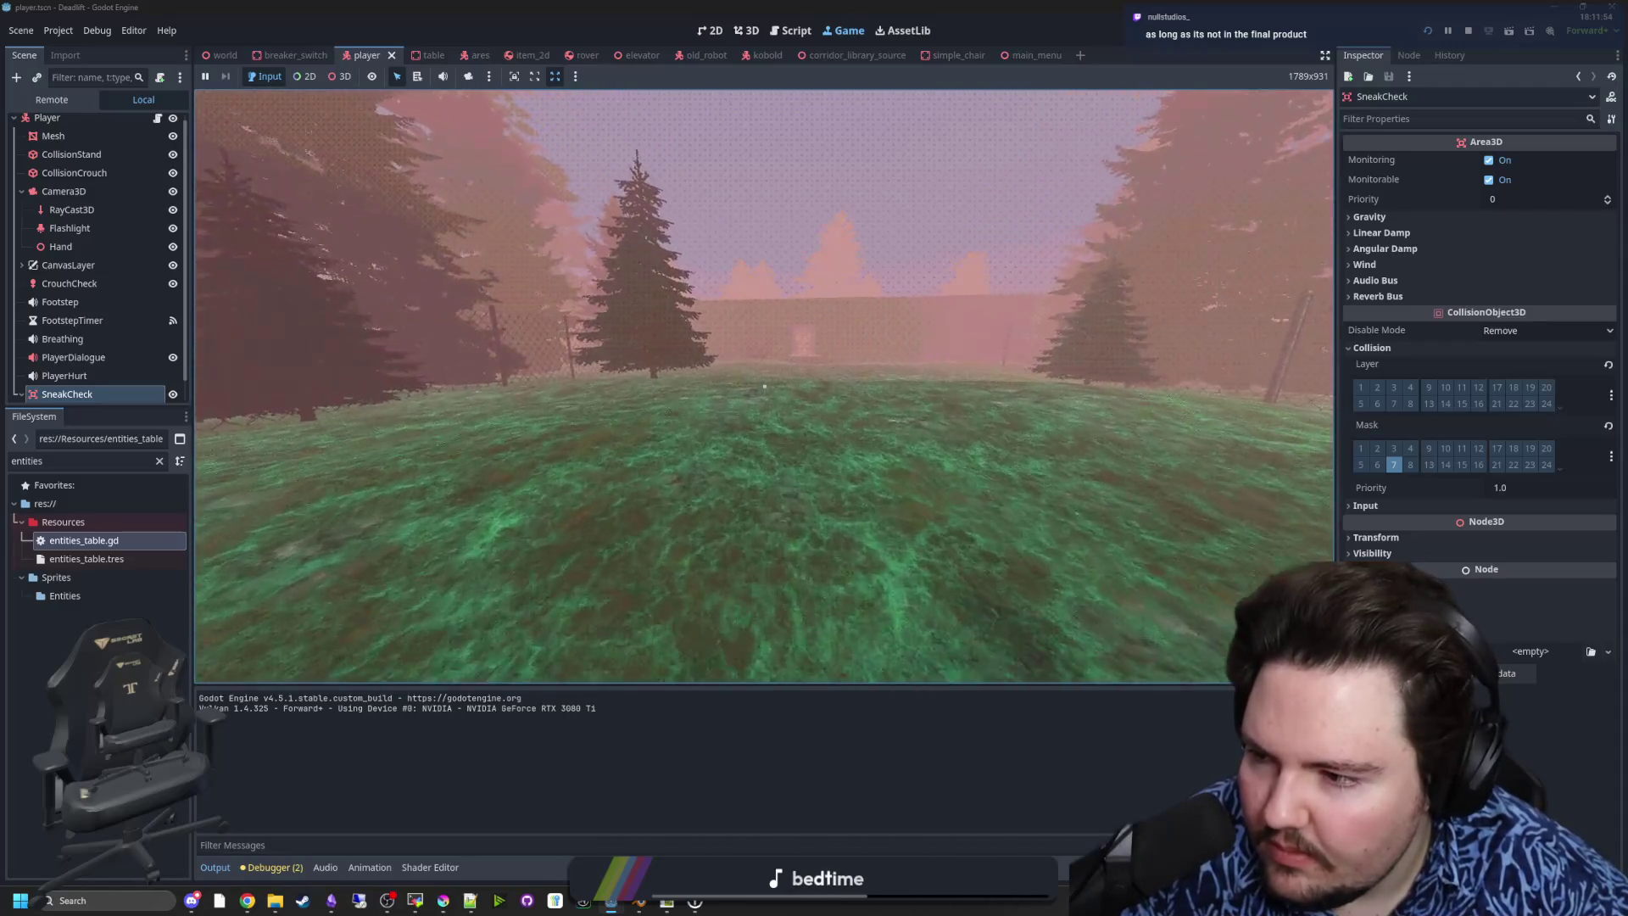
{"action": "key", "text": "w"}
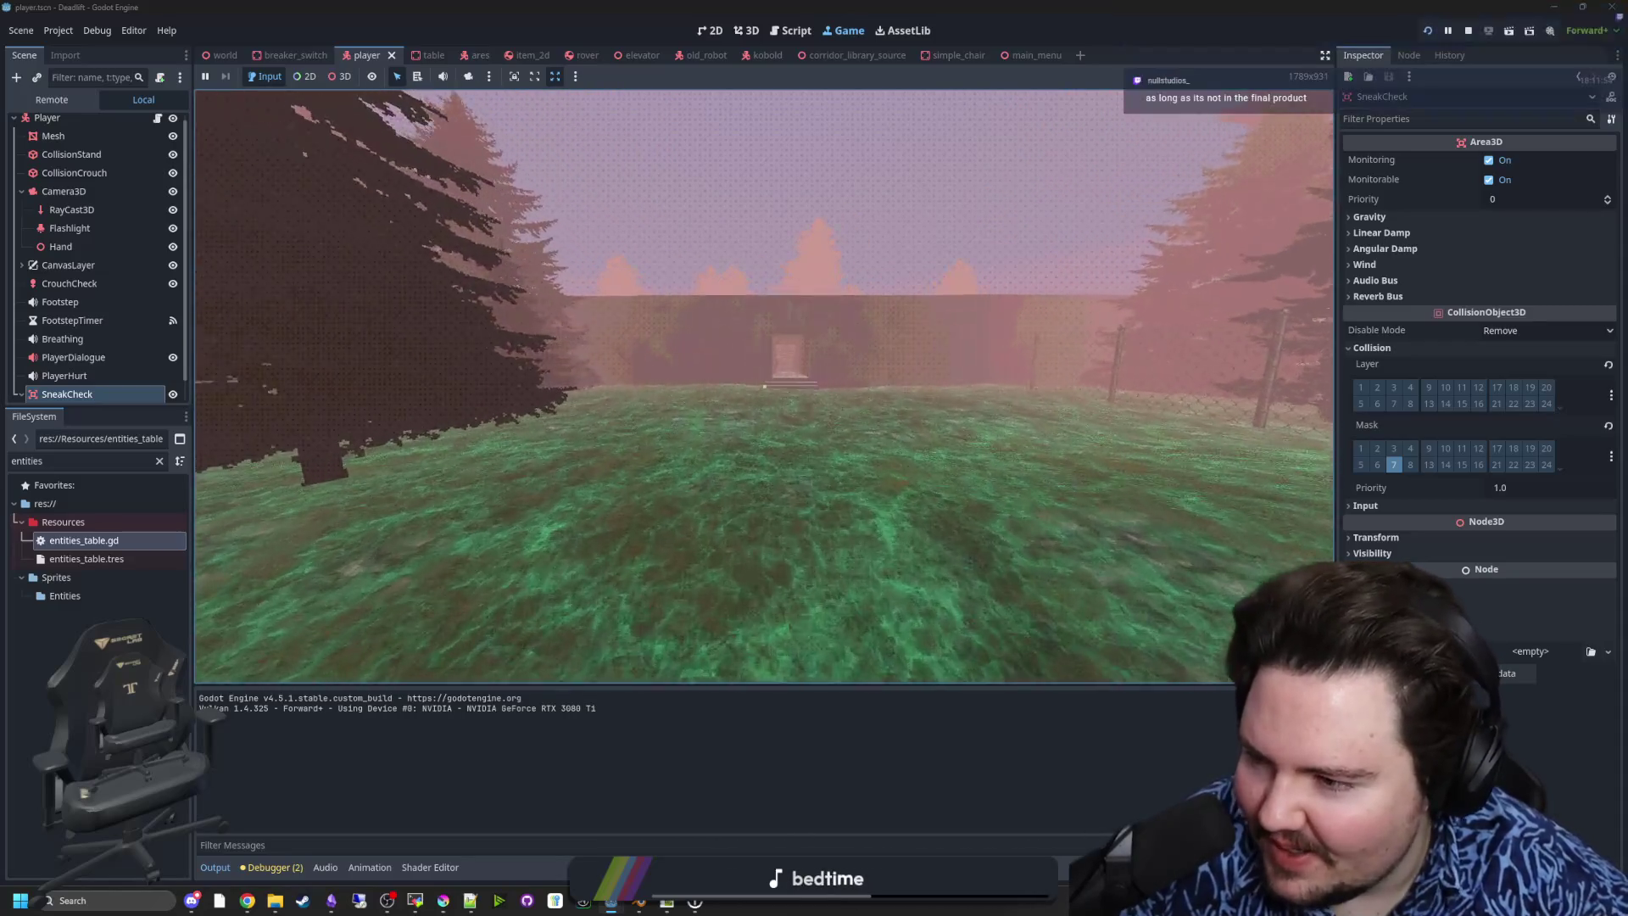
{"action": "key", "text": "w"}
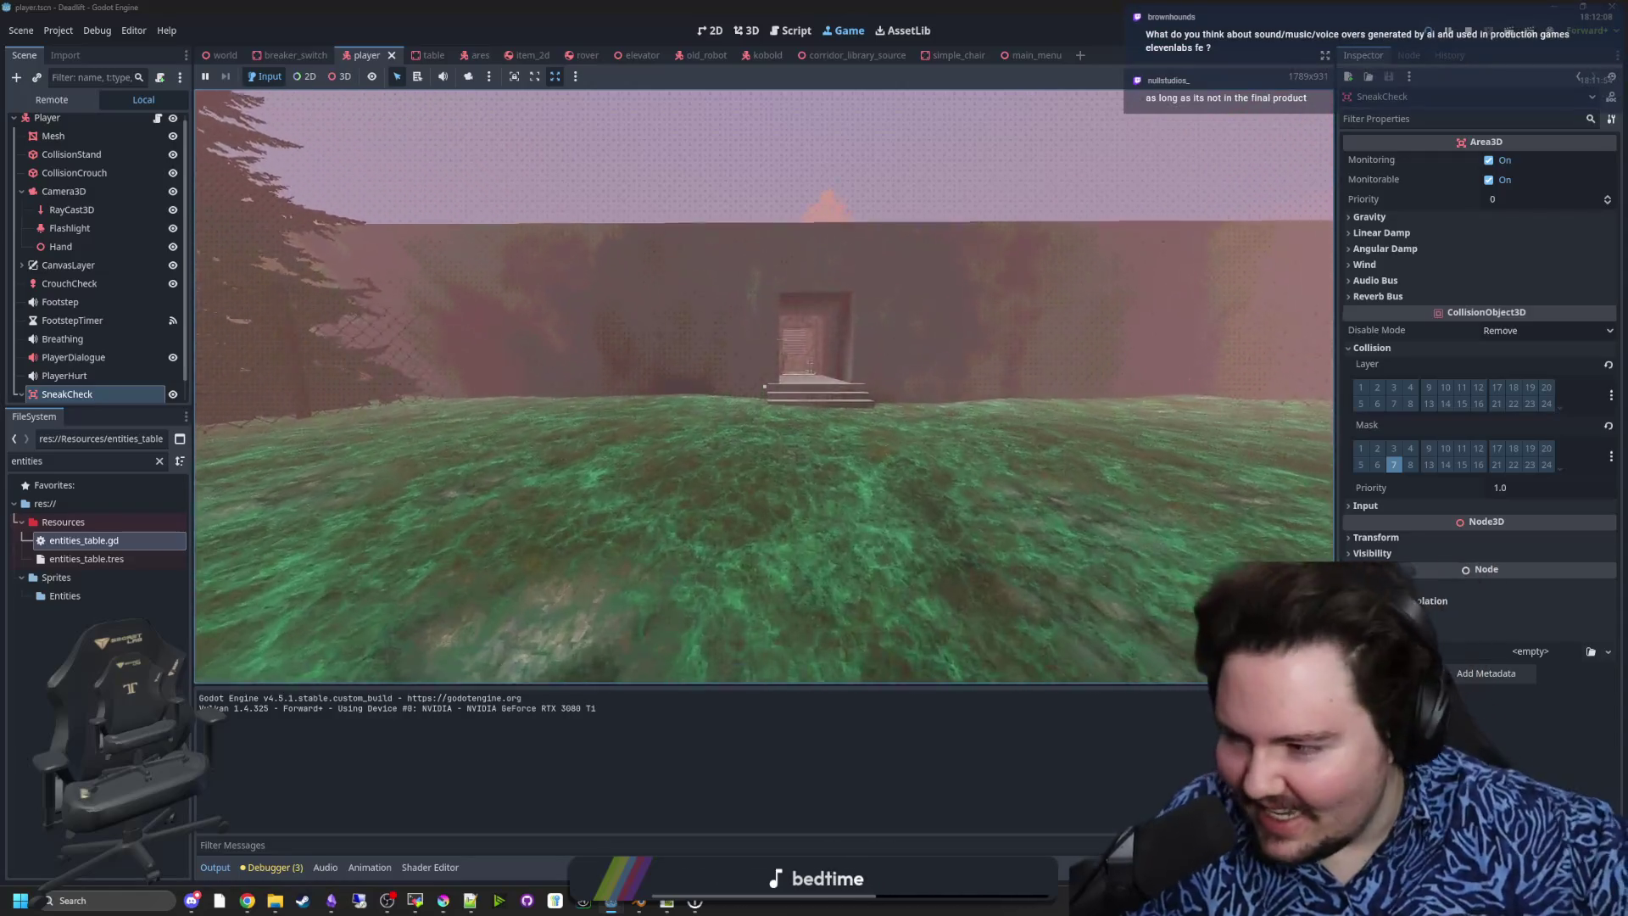
{"action": "key", "text": "w"}
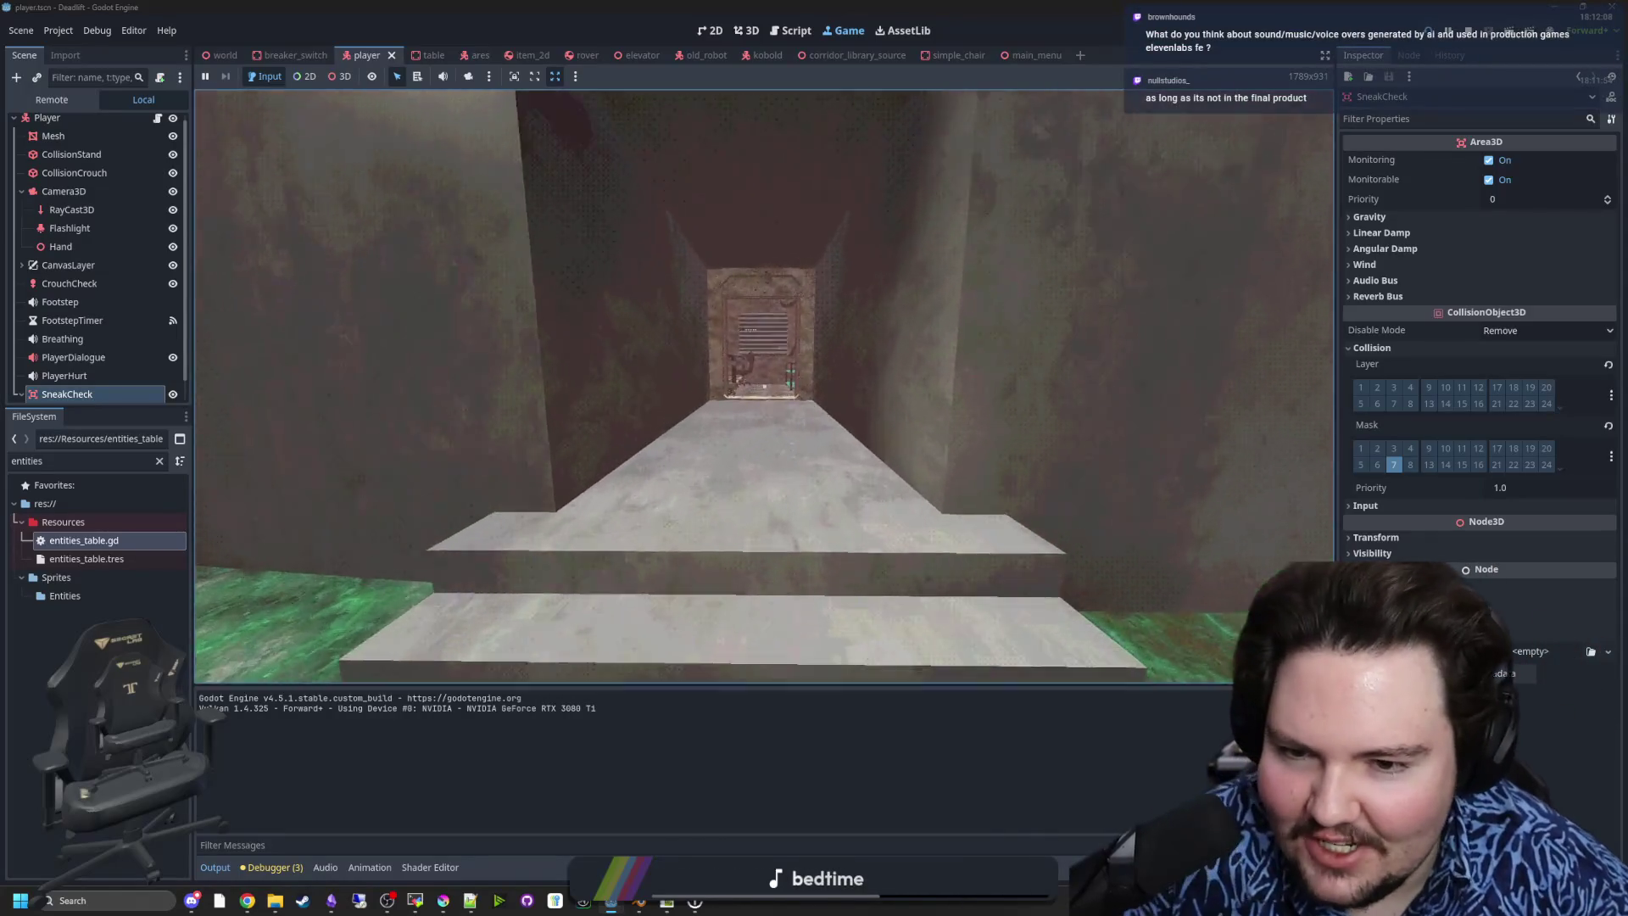
{"action": "key", "text": "w"}
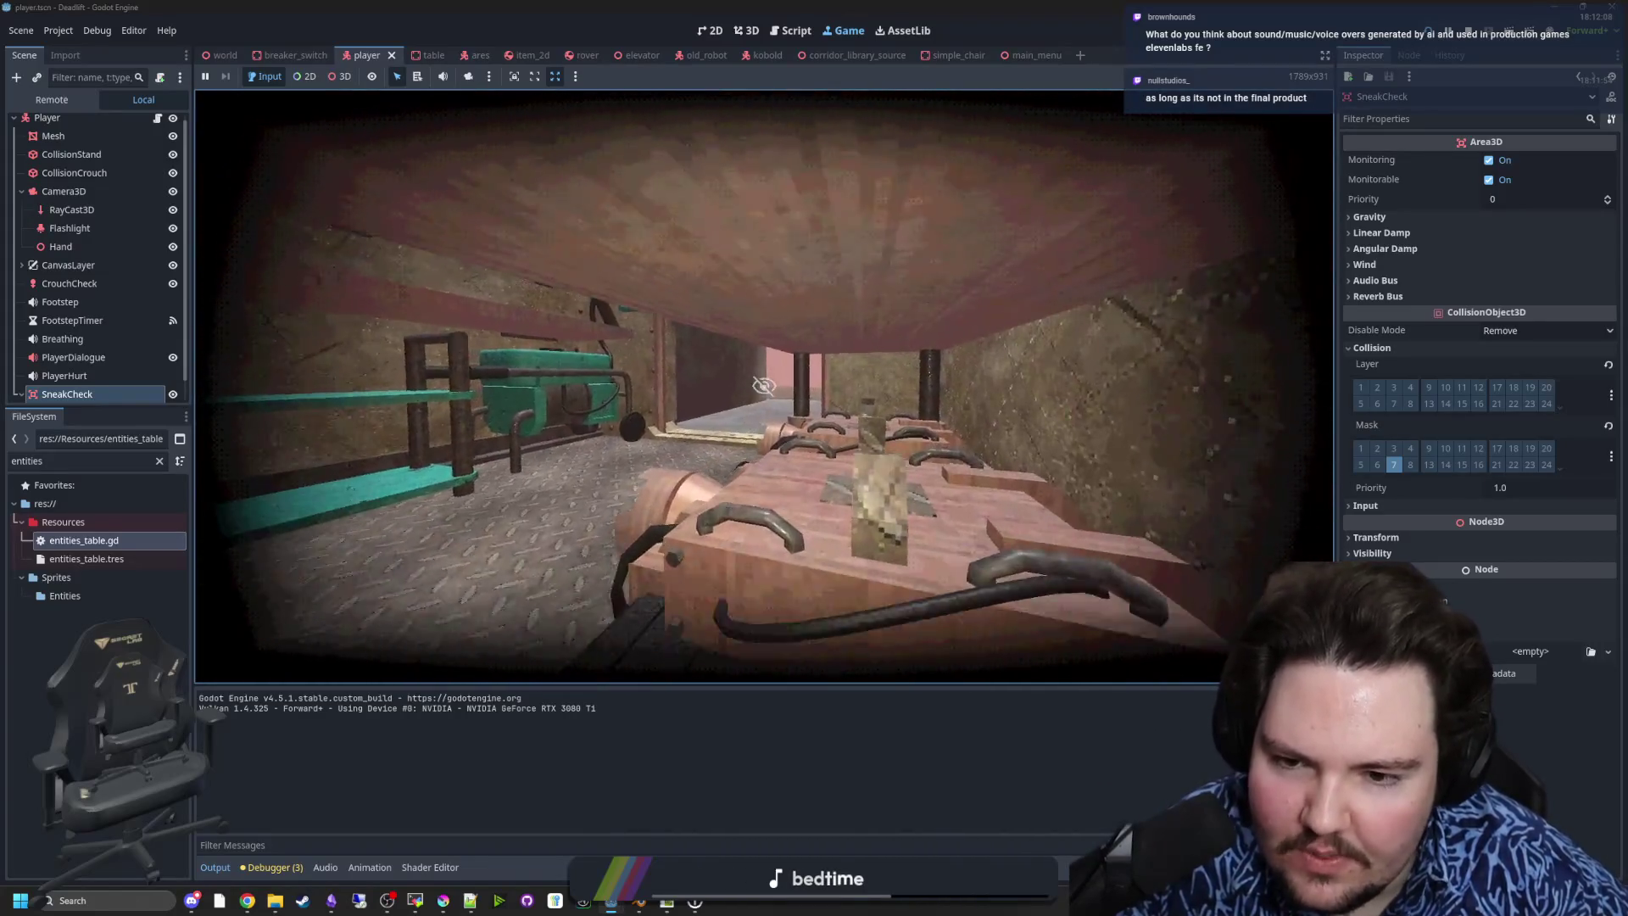
- Crawl under the table near the shelf, crouch around its left side, then pause and return to the 3D editor
{"action": "key", "text": "w"}
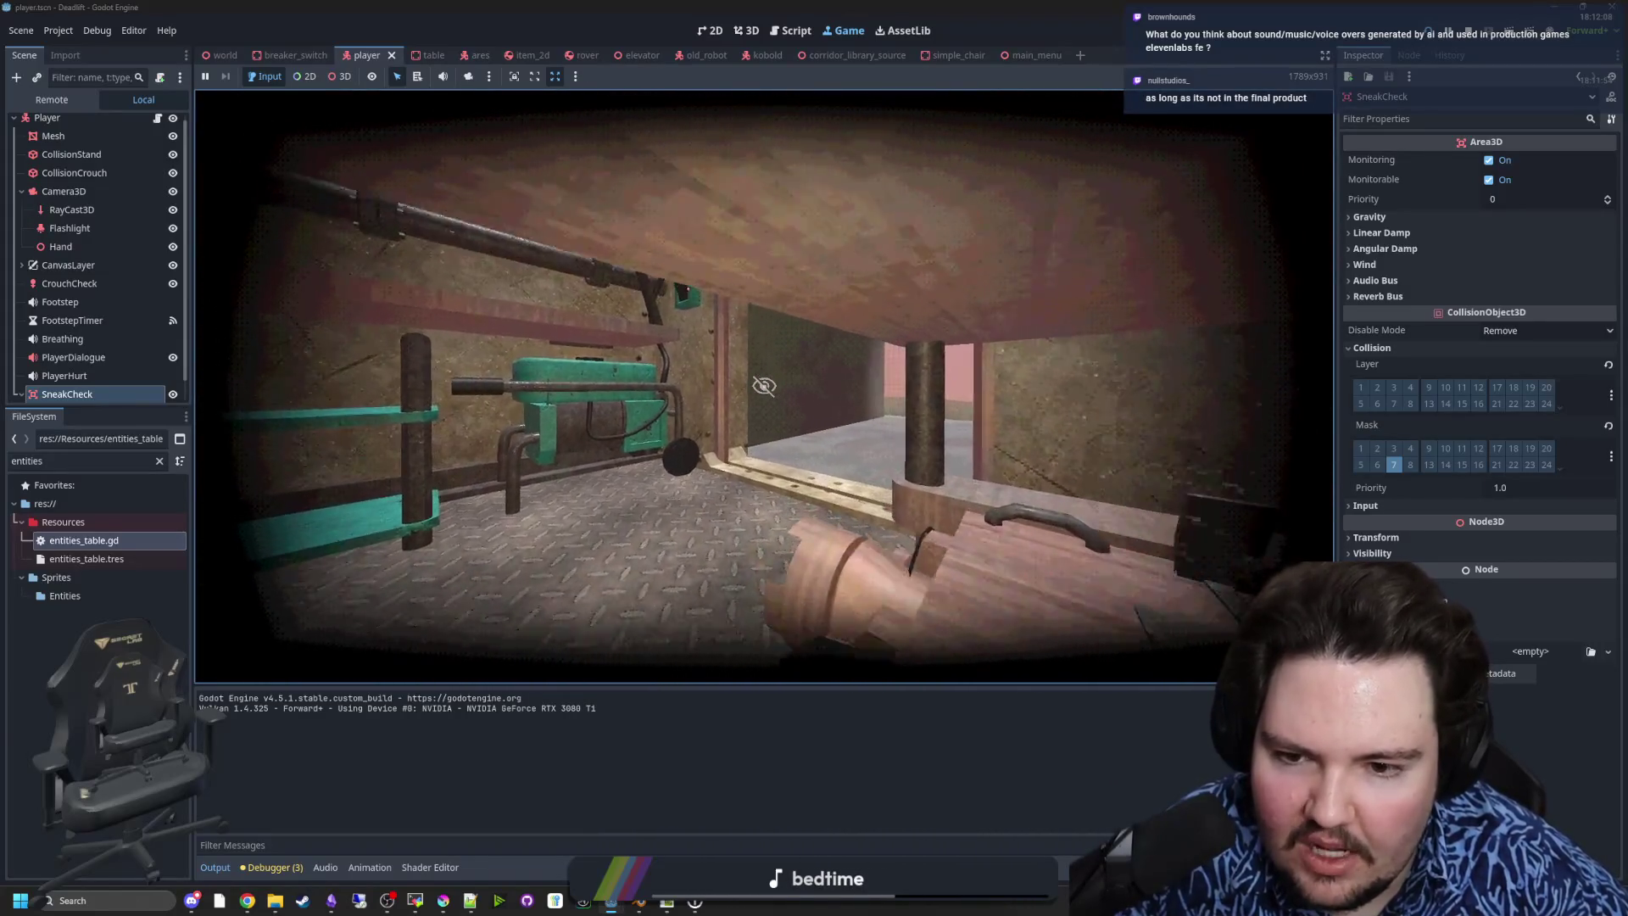
{"action": "key", "text": "w"}
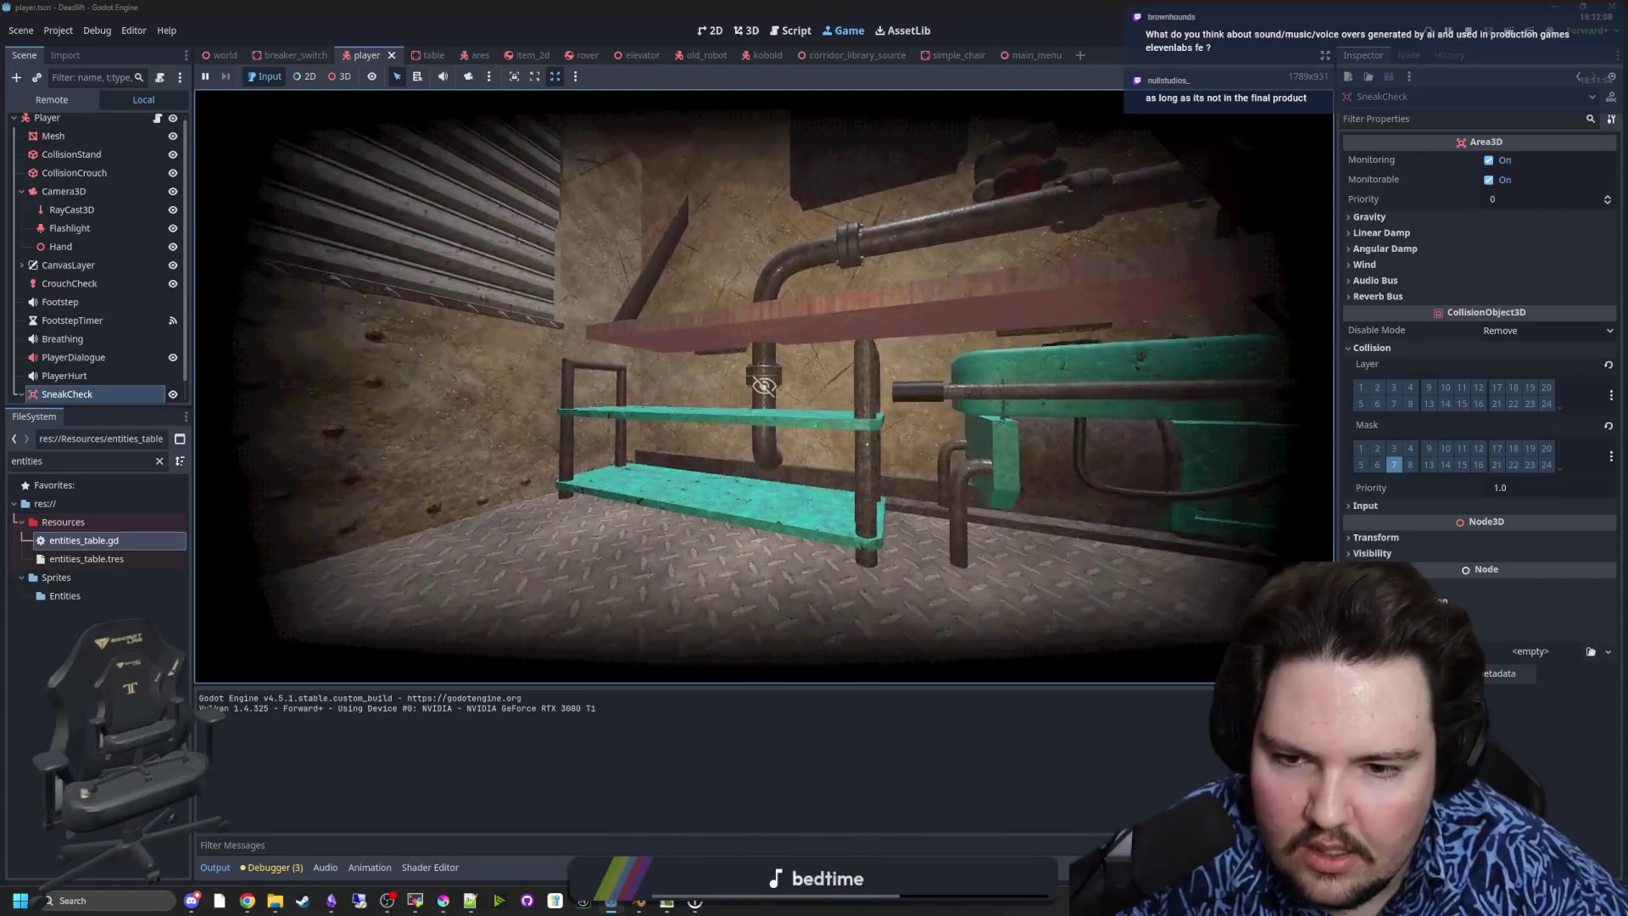
{"action": "key", "text": "w"}
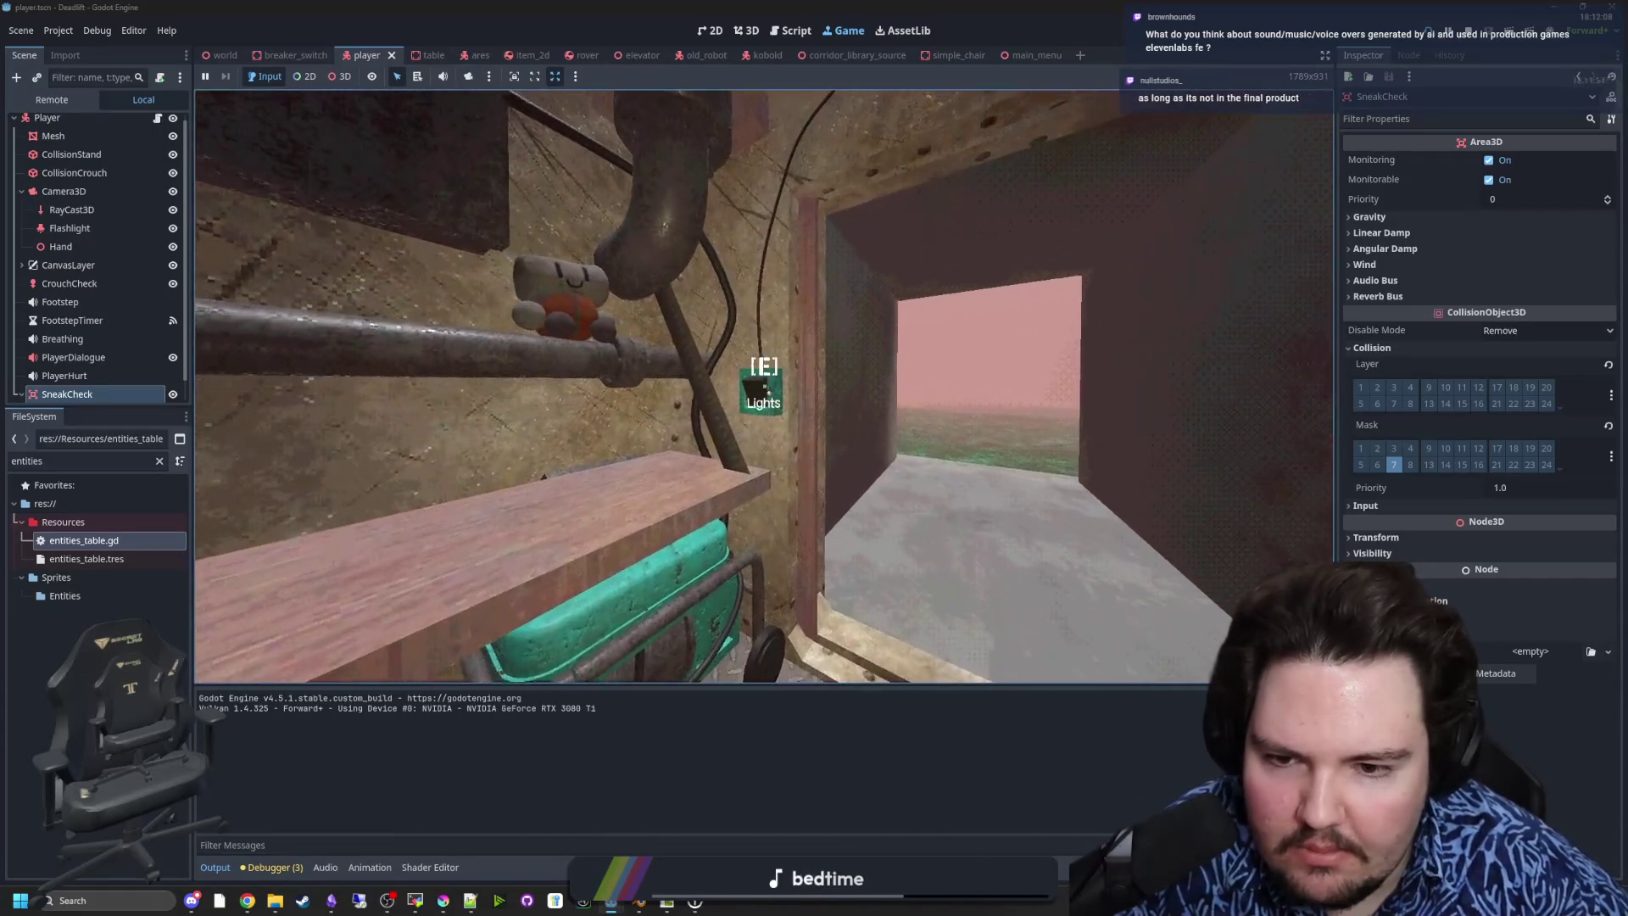
{"action": "key", "text": "w"}
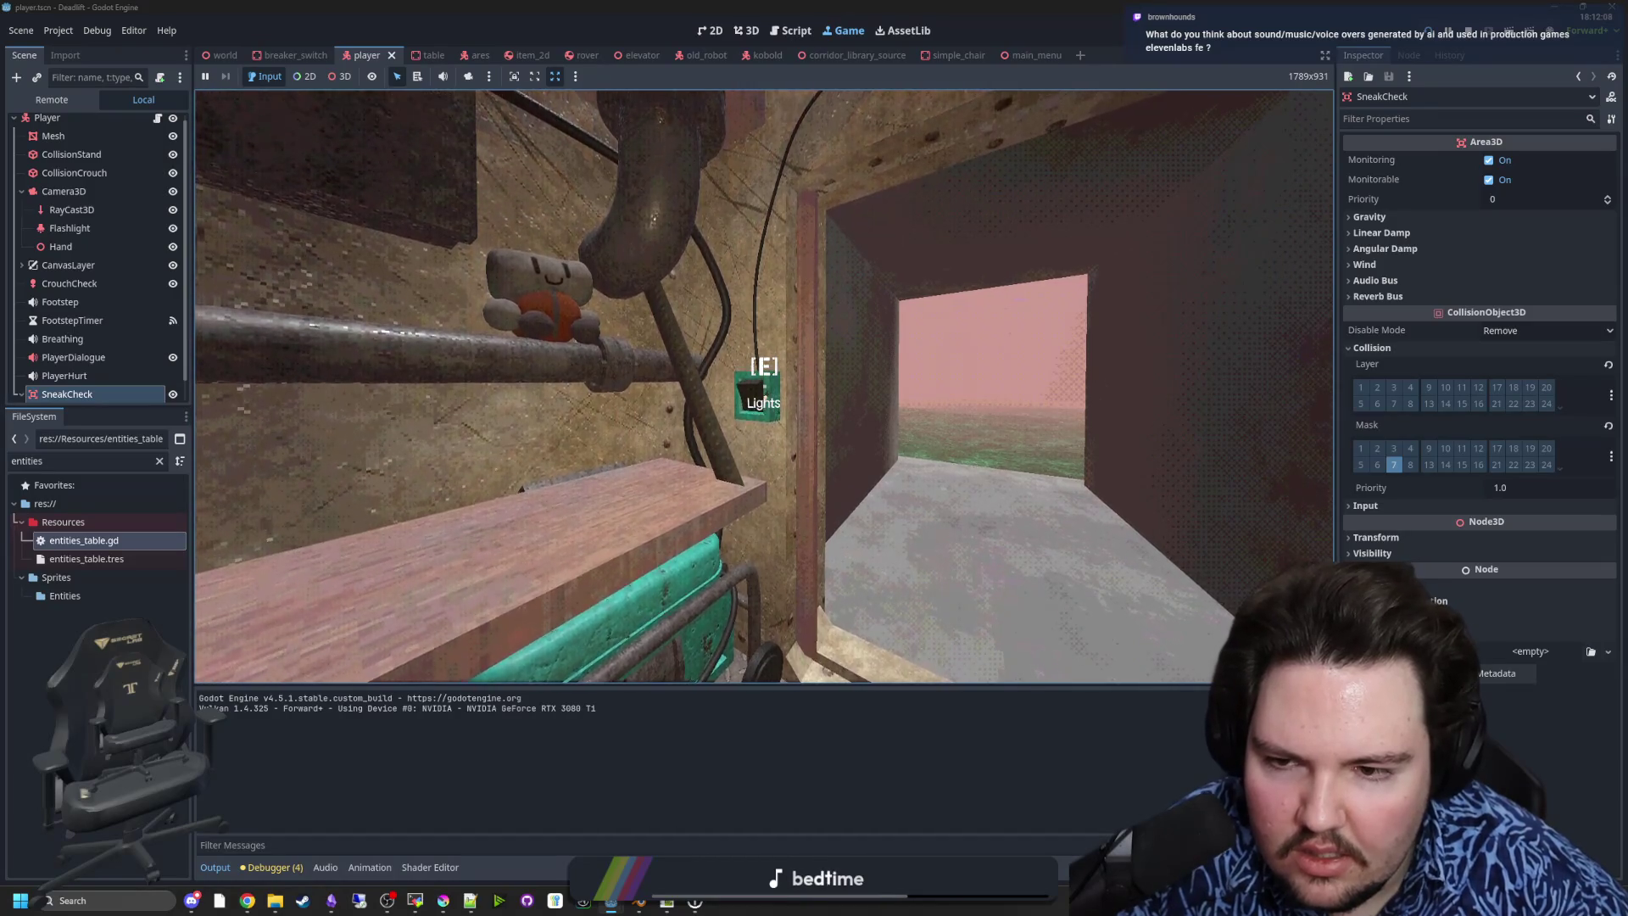
{"action": "key", "text": "s"}
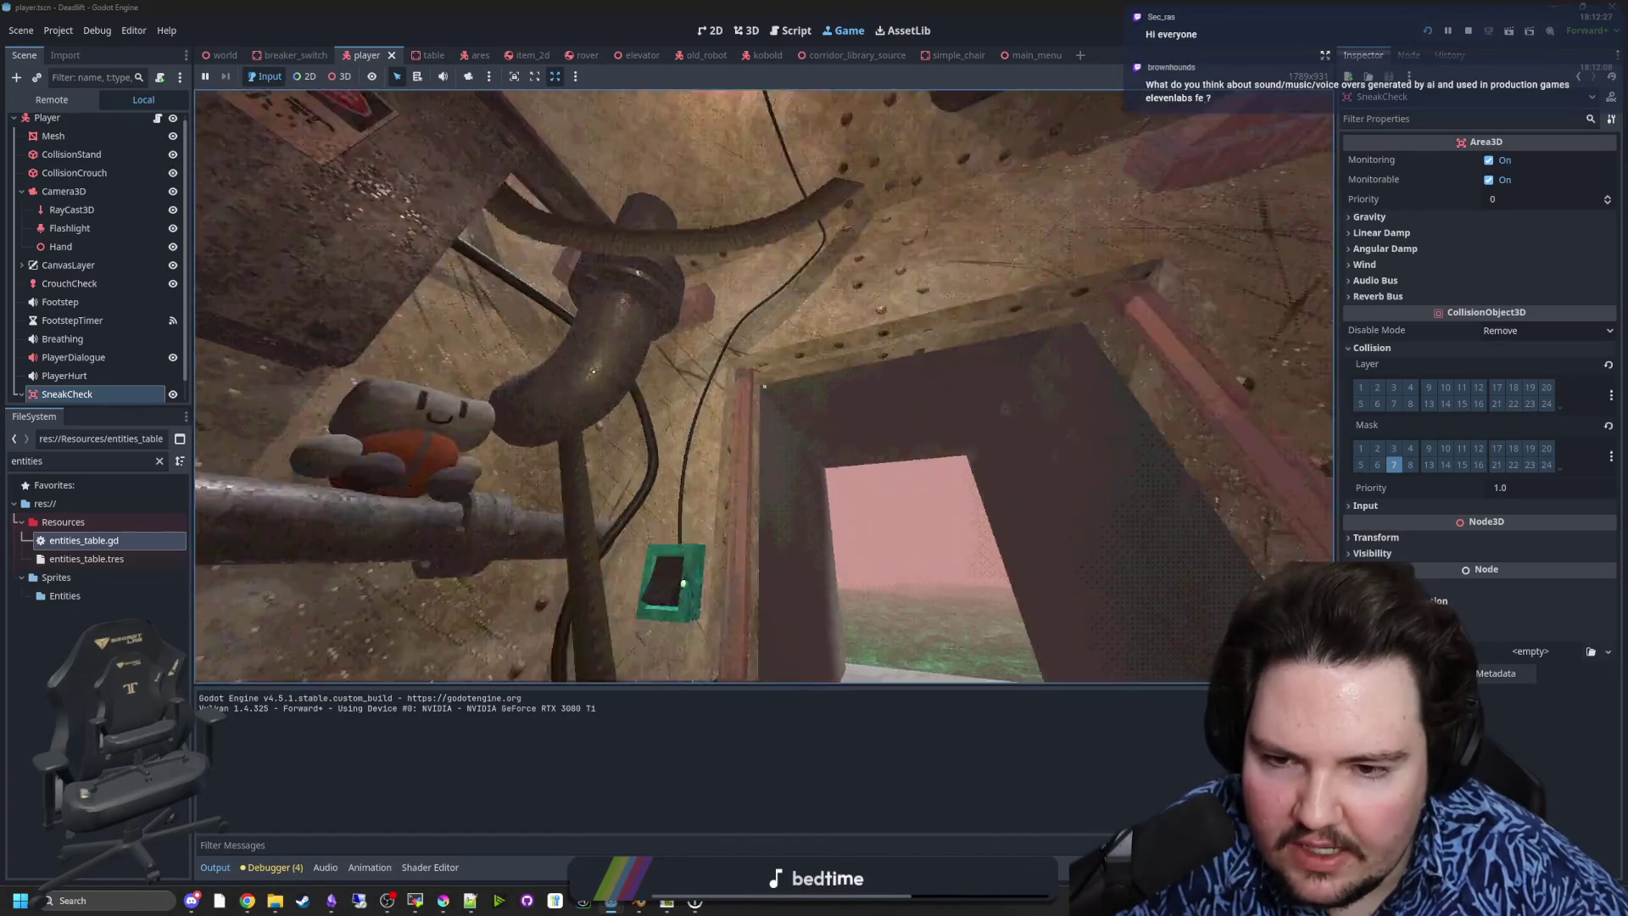
{"action": "key", "text": "s"}
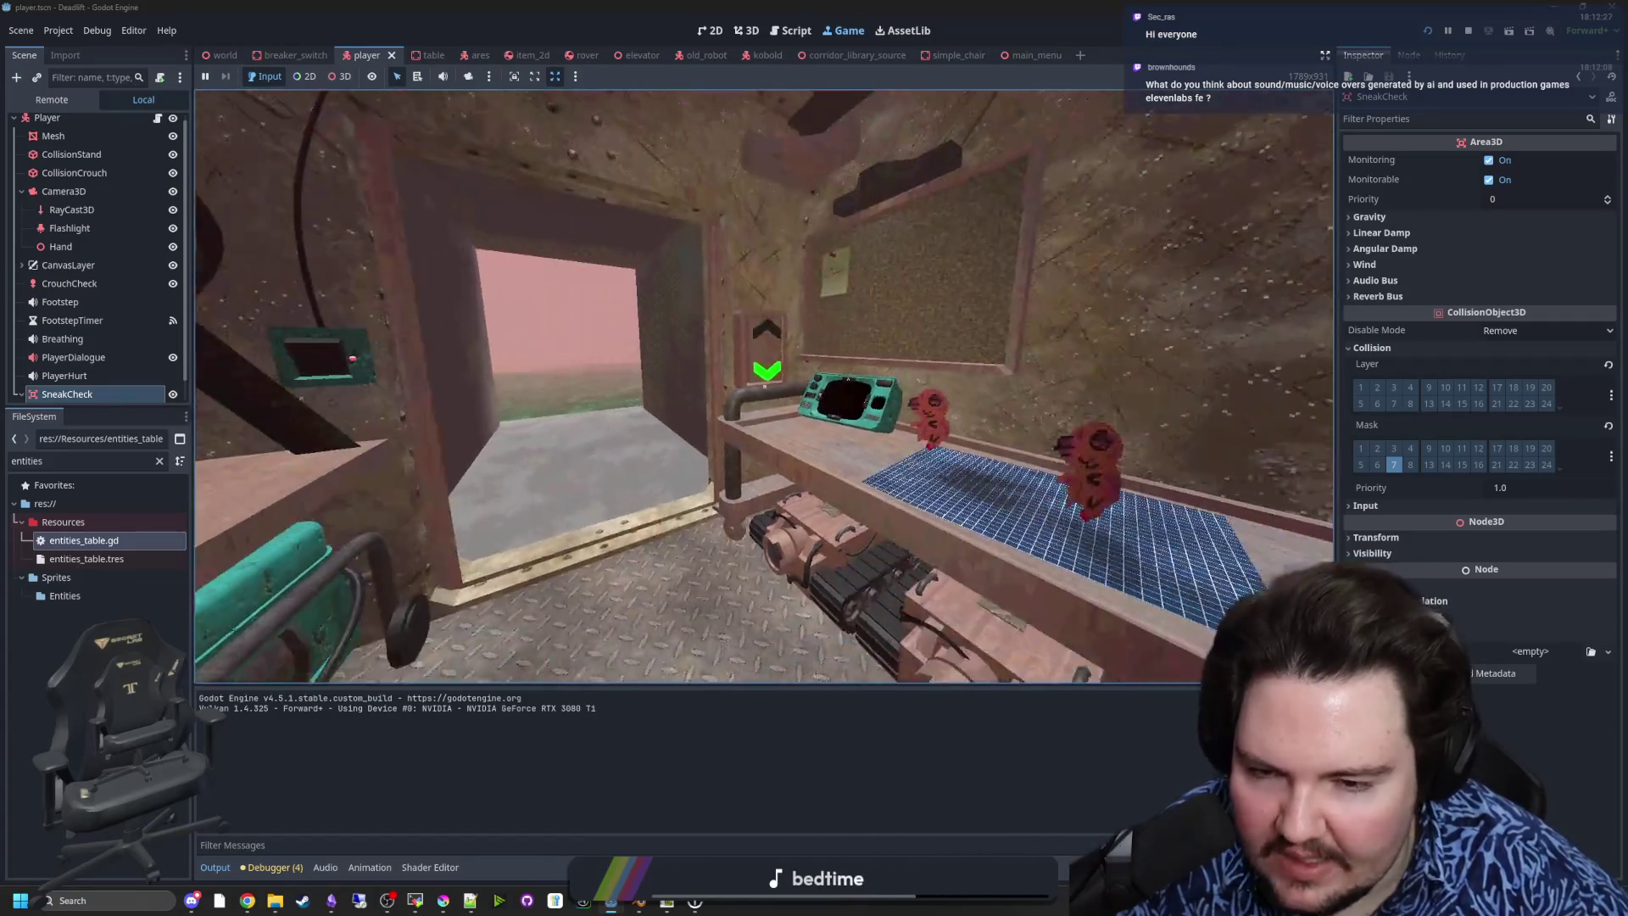
{"action": "key", "text": "a"}
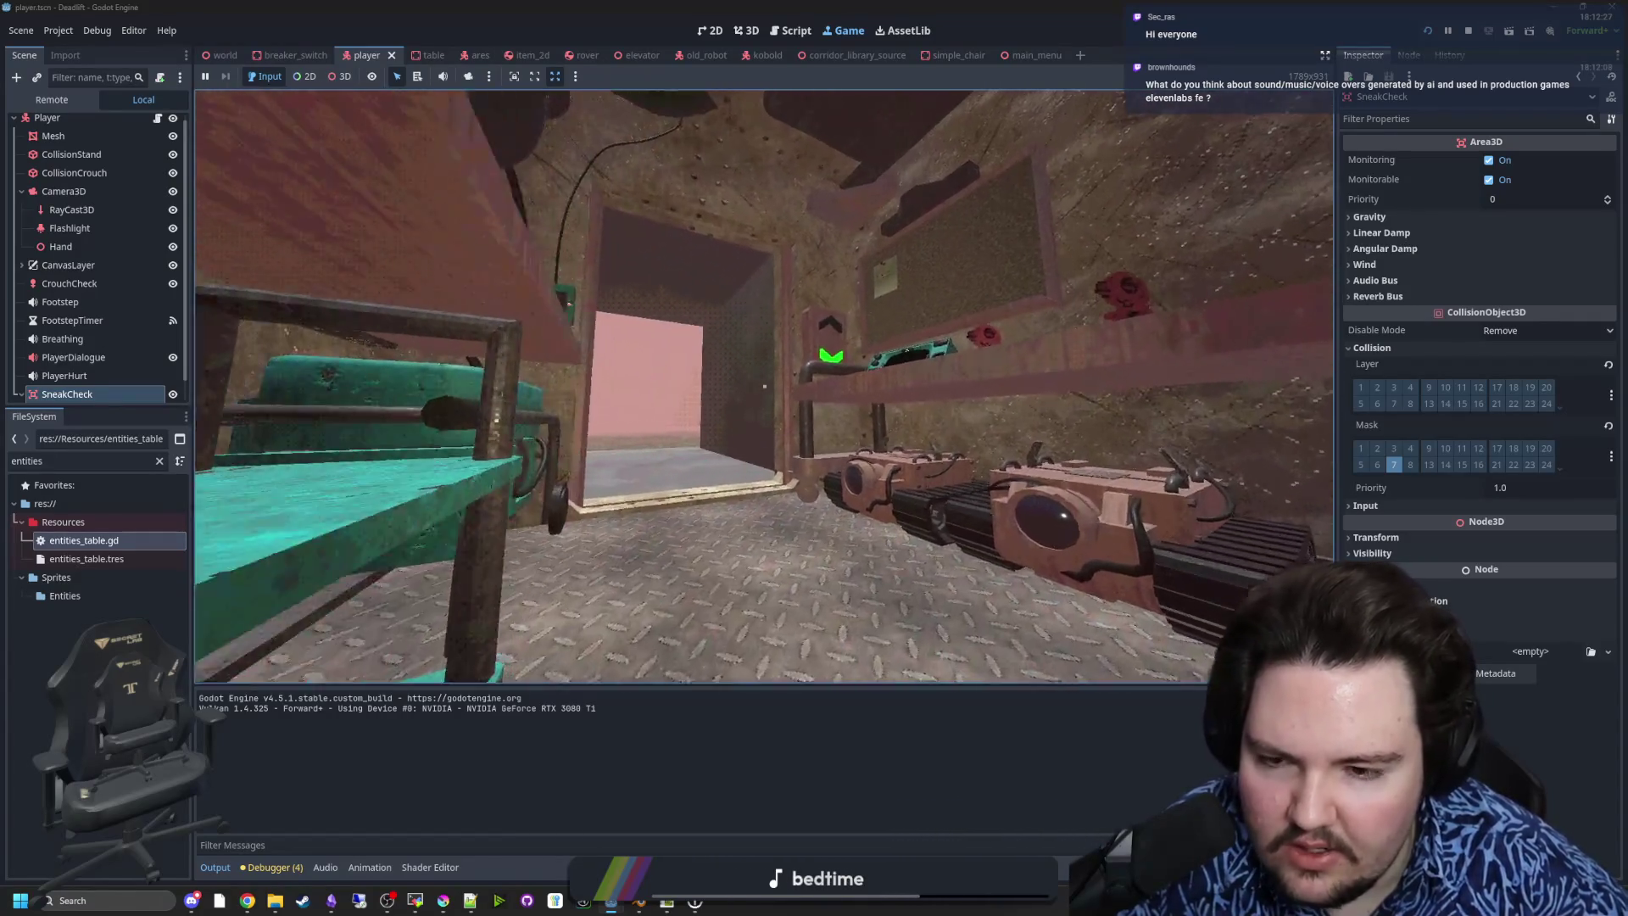
{"action": "key", "text": "s"}
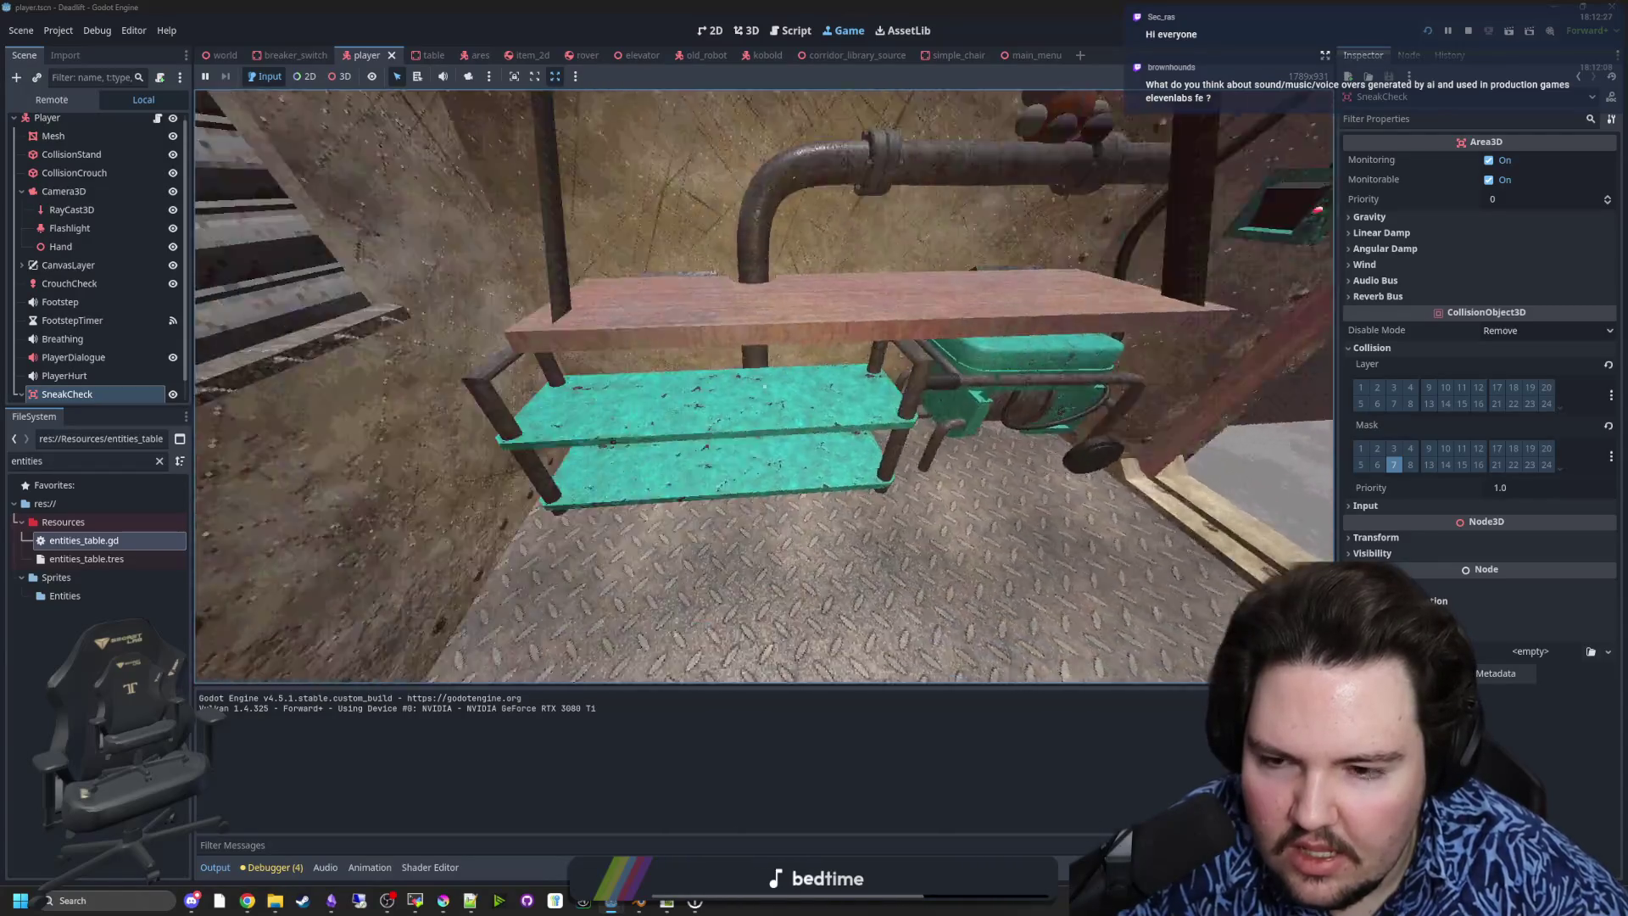
{"action": "key", "text": "Escape"}
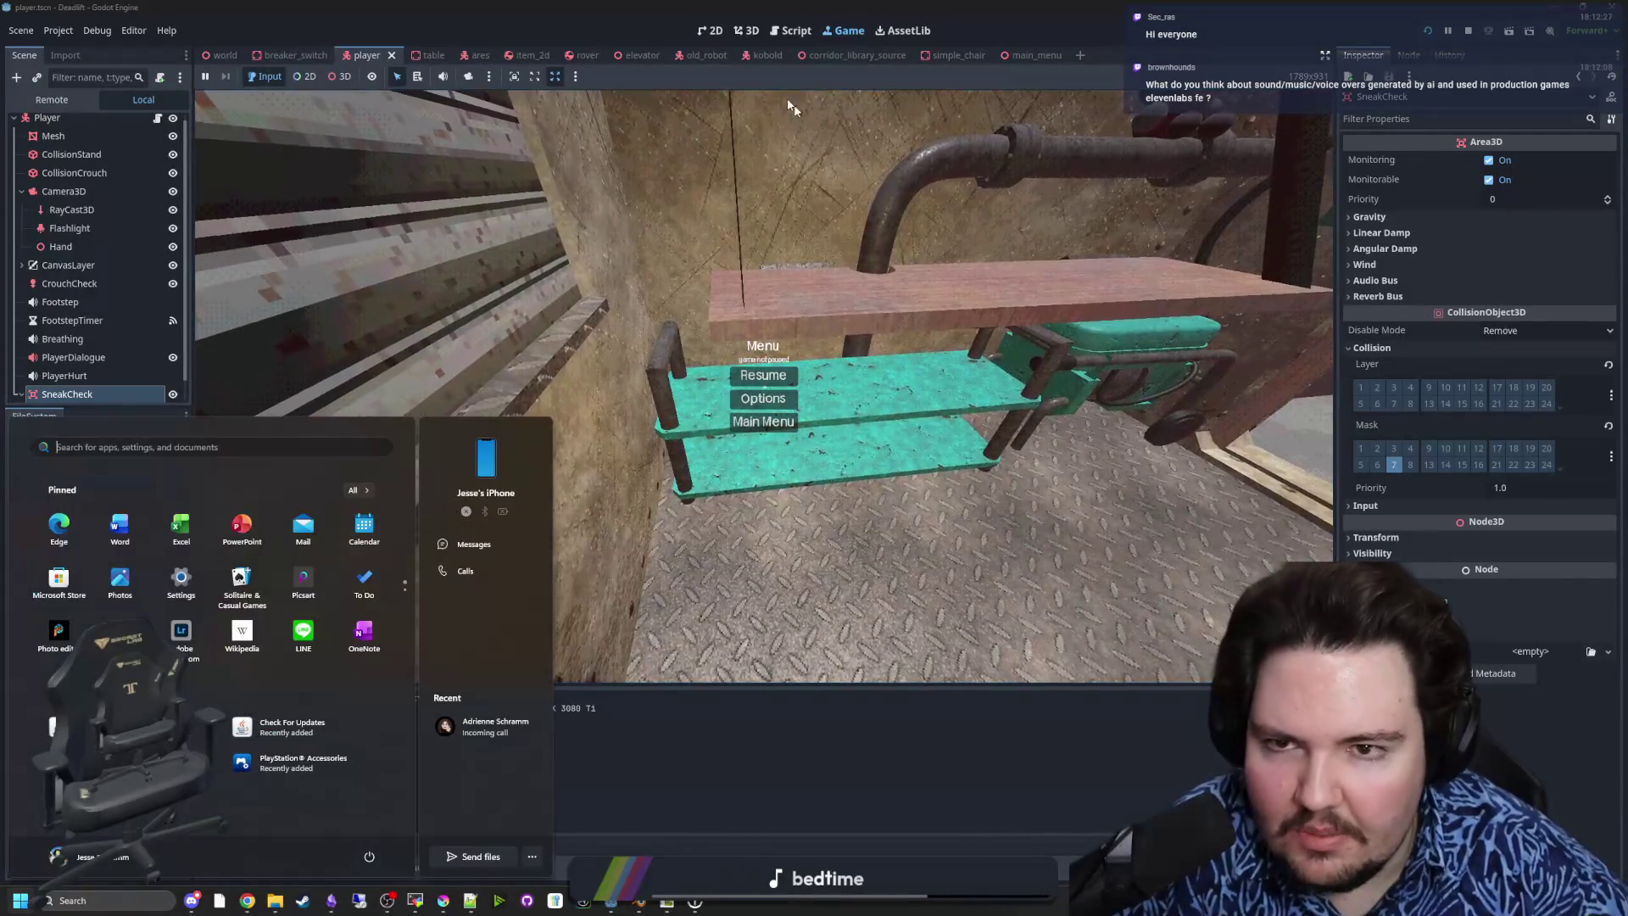
{"action": "left_click", "coordinate": [739, 31]}
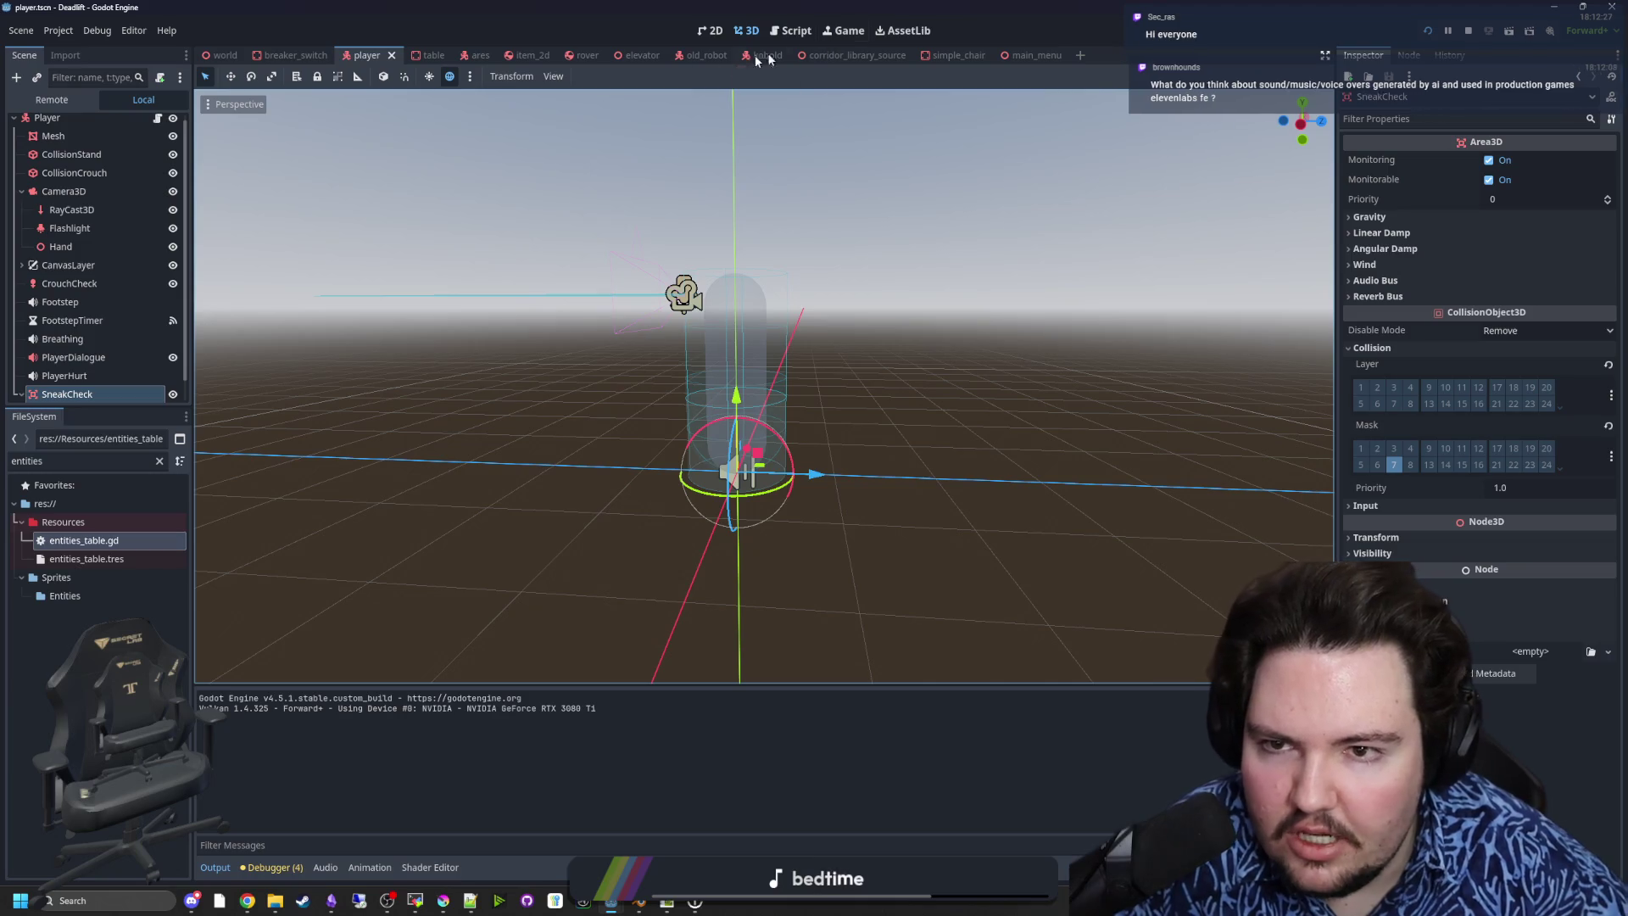
- Add a StaticBody3D child under the World root in the world scene
{"action": "left_click", "coordinate": [224, 56]}
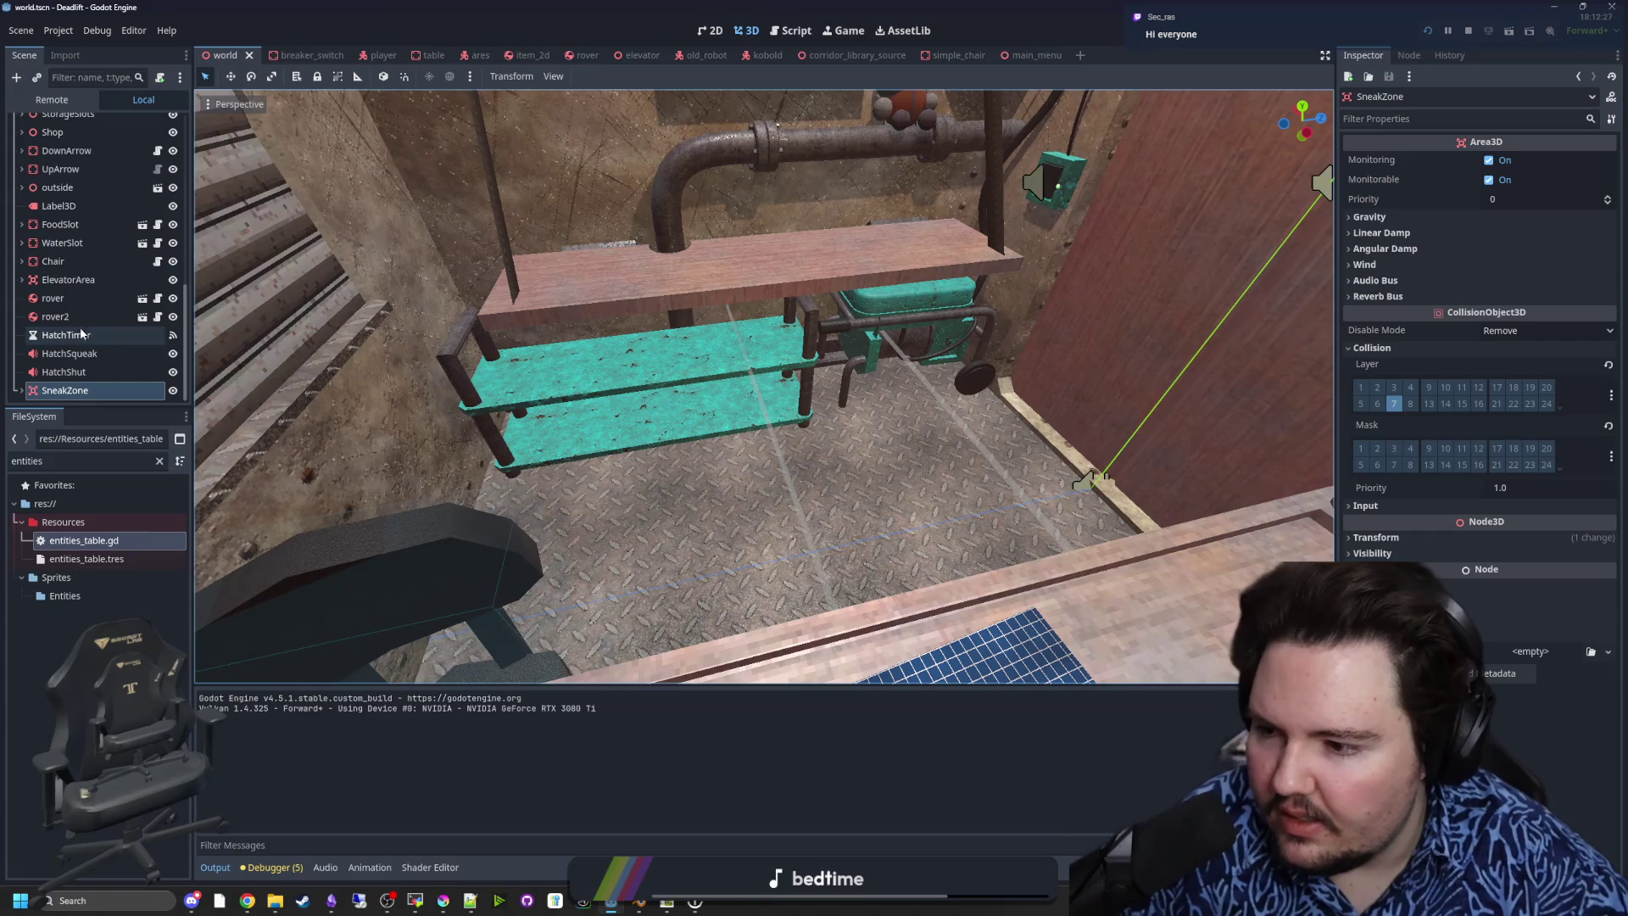
{"action": "scroll", "coordinate": [133, 292], "scroll_direction": "up", "scroll_amount": 10}
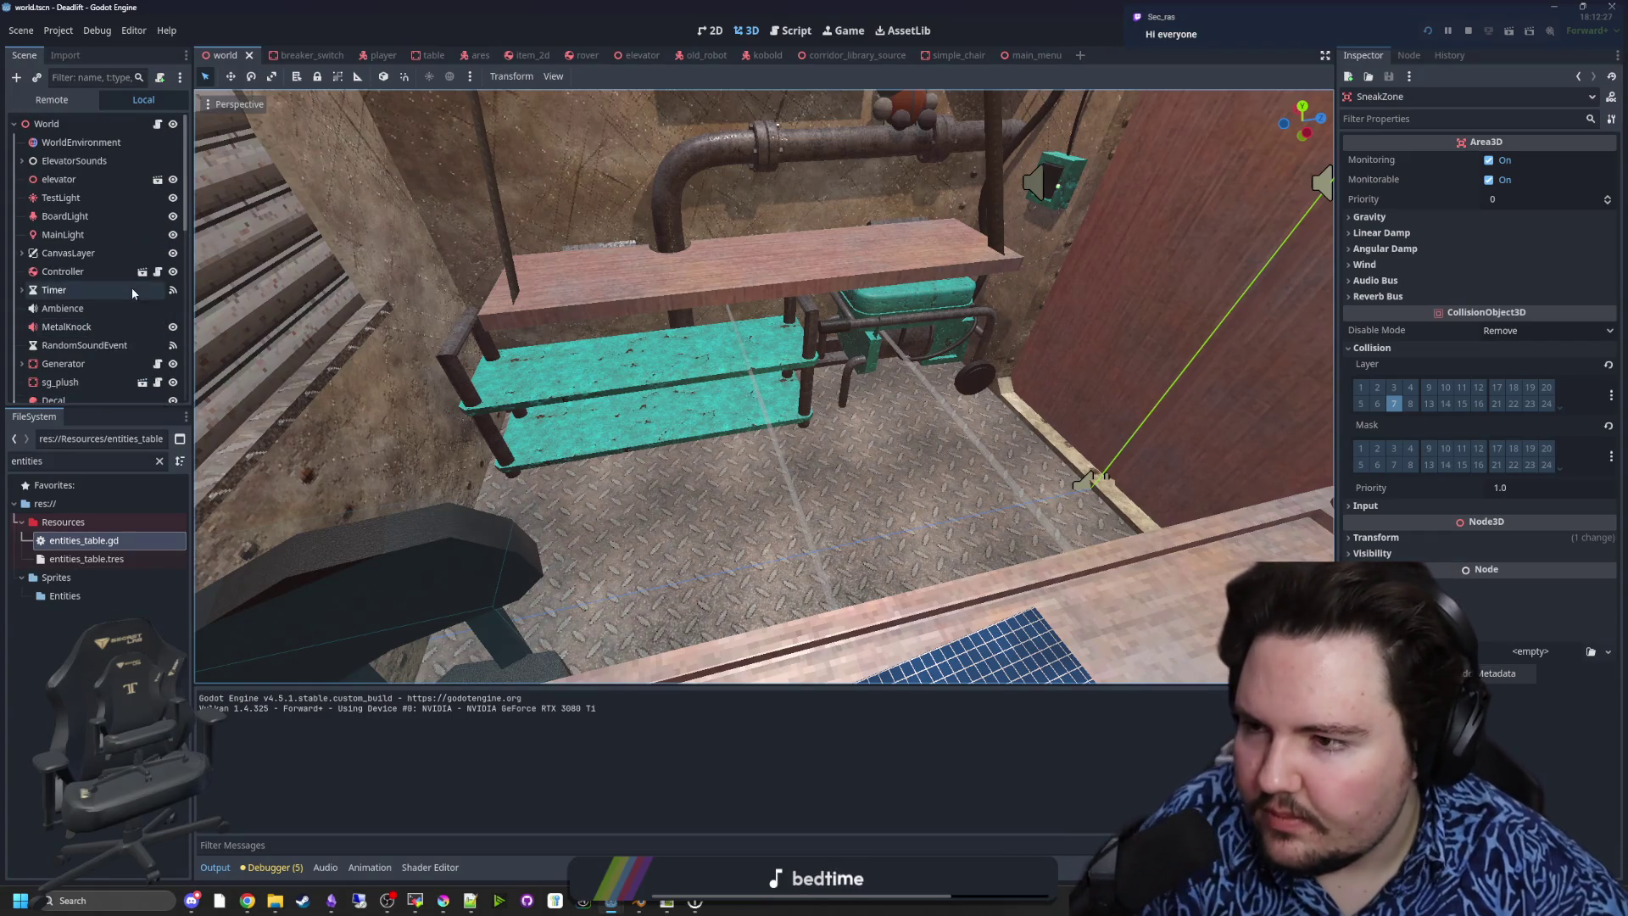
{"action": "left_click", "coordinate": [75, 130]}
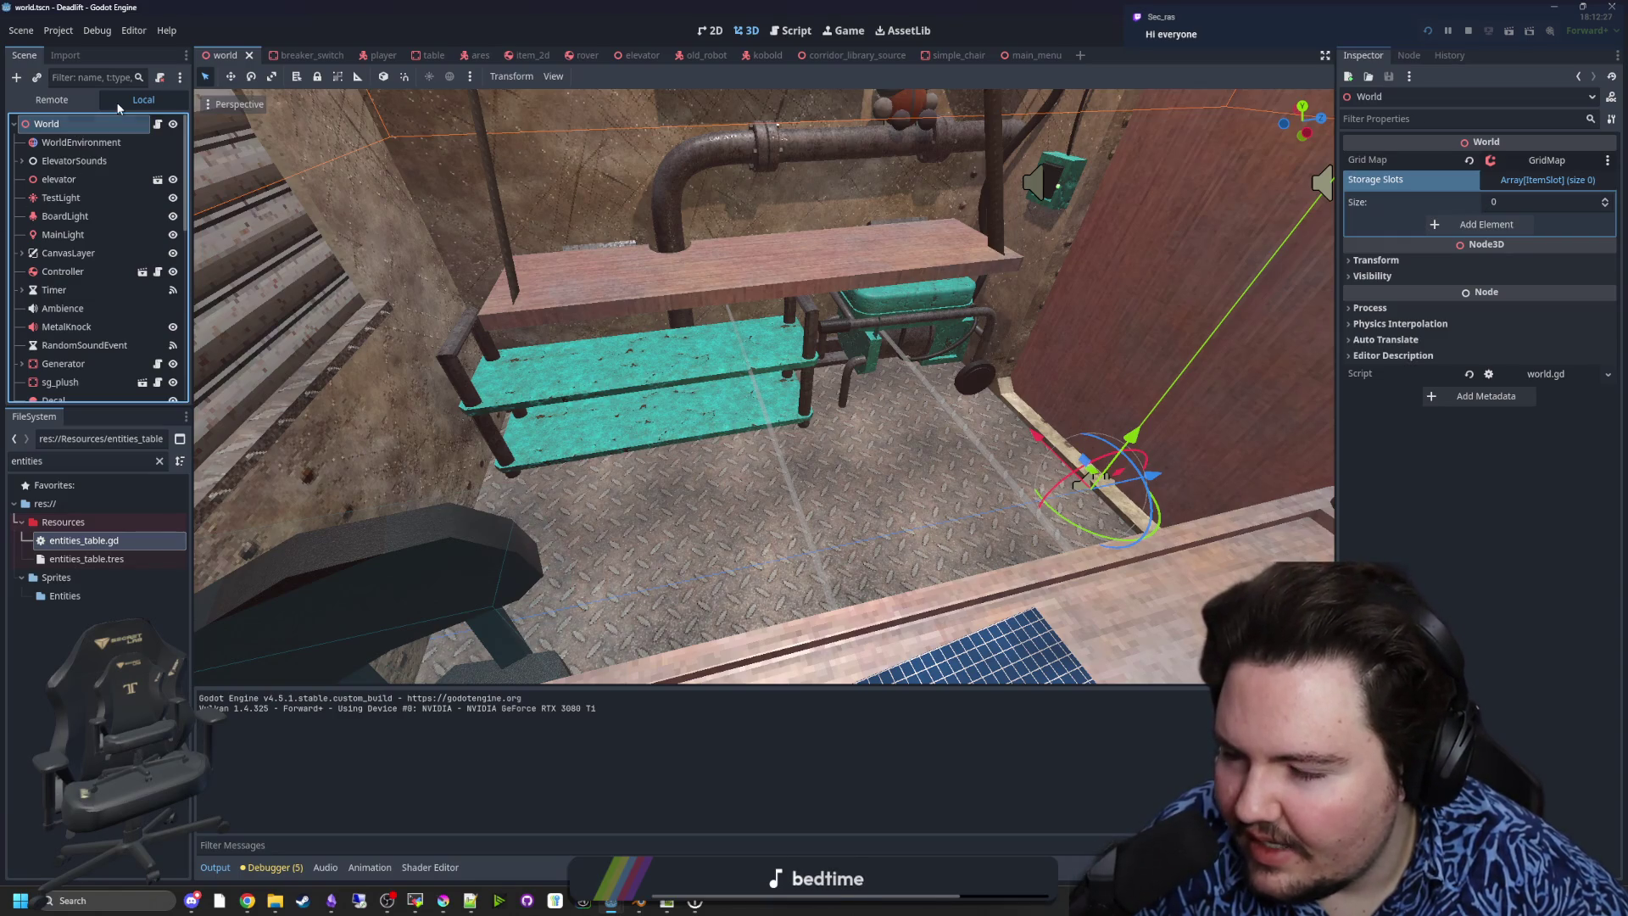
{"action": "scroll", "coordinate": [53, 200], "scroll_direction": "down", "scroll_amount": 8}
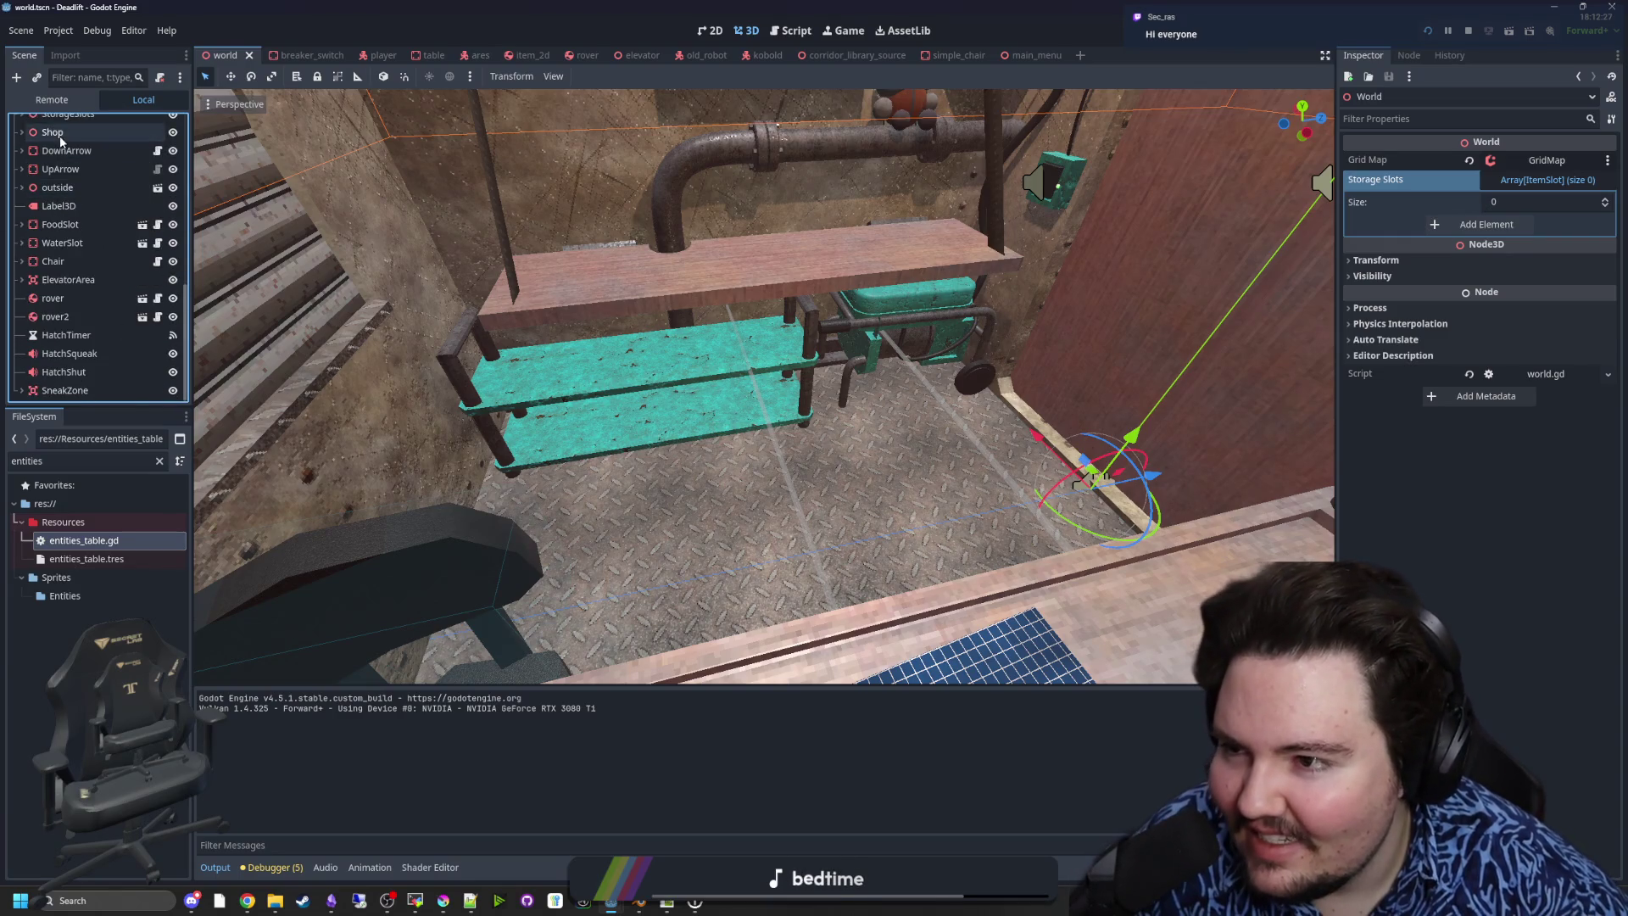
{"action": "scroll", "coordinate": [61, 140], "scroll_direction": "up", "scroll_amount": 8}
{"action": "right_click", "coordinate": [72, 123]}
{"action": "left_click", "coordinate": [94, 167]}
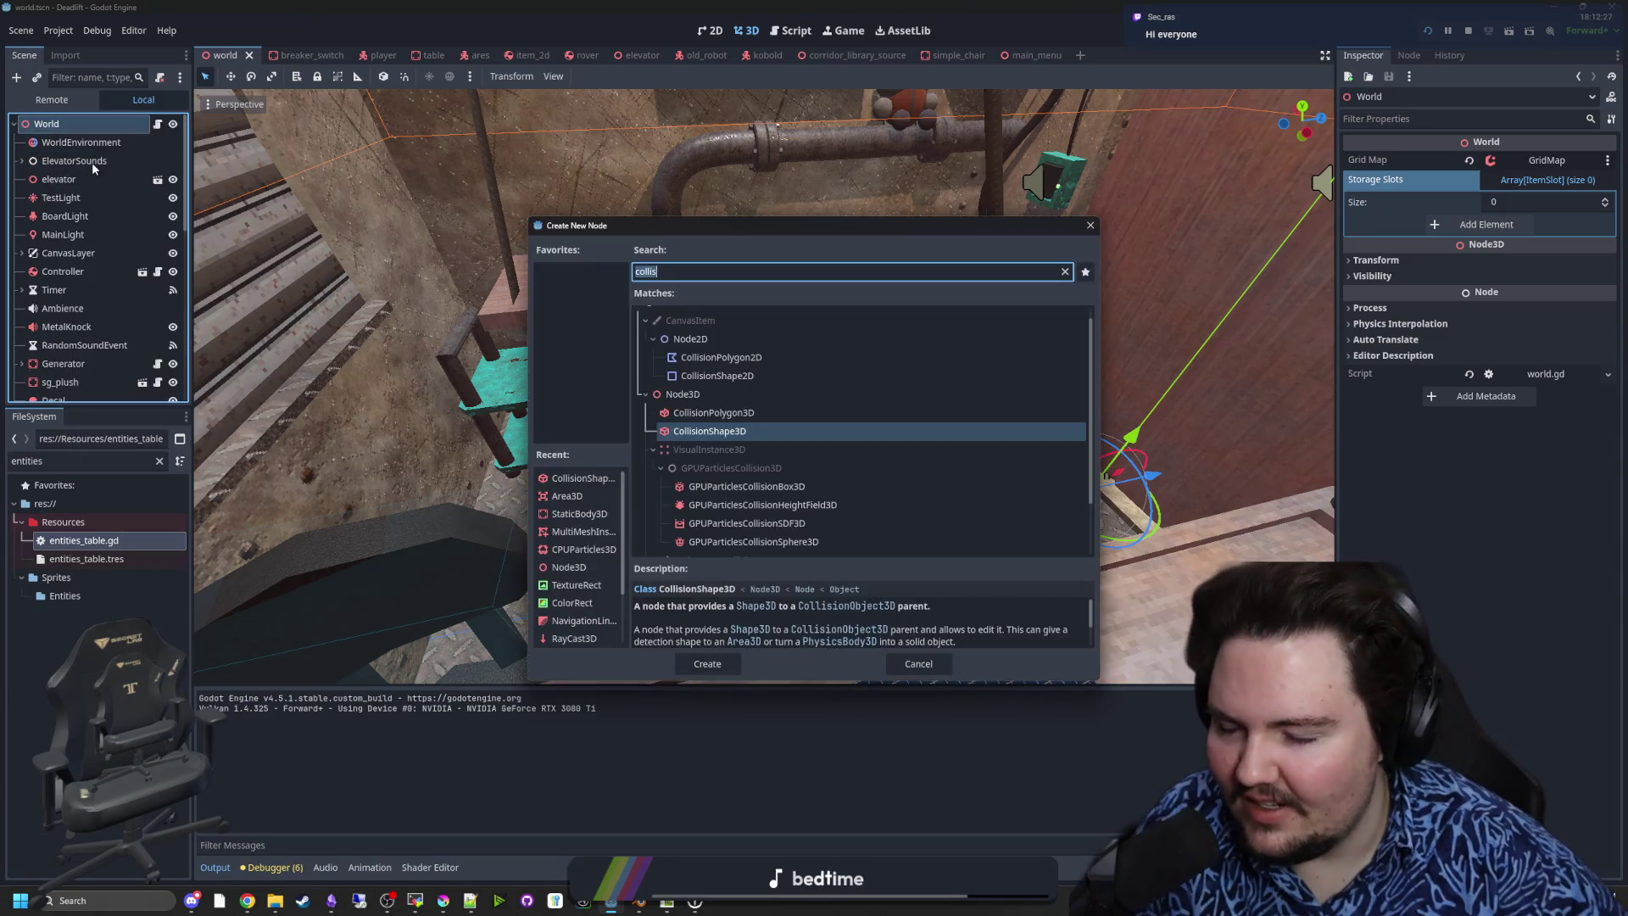
{"action": "type", "text": "static"}
{"action": "key", "text": "Return"}
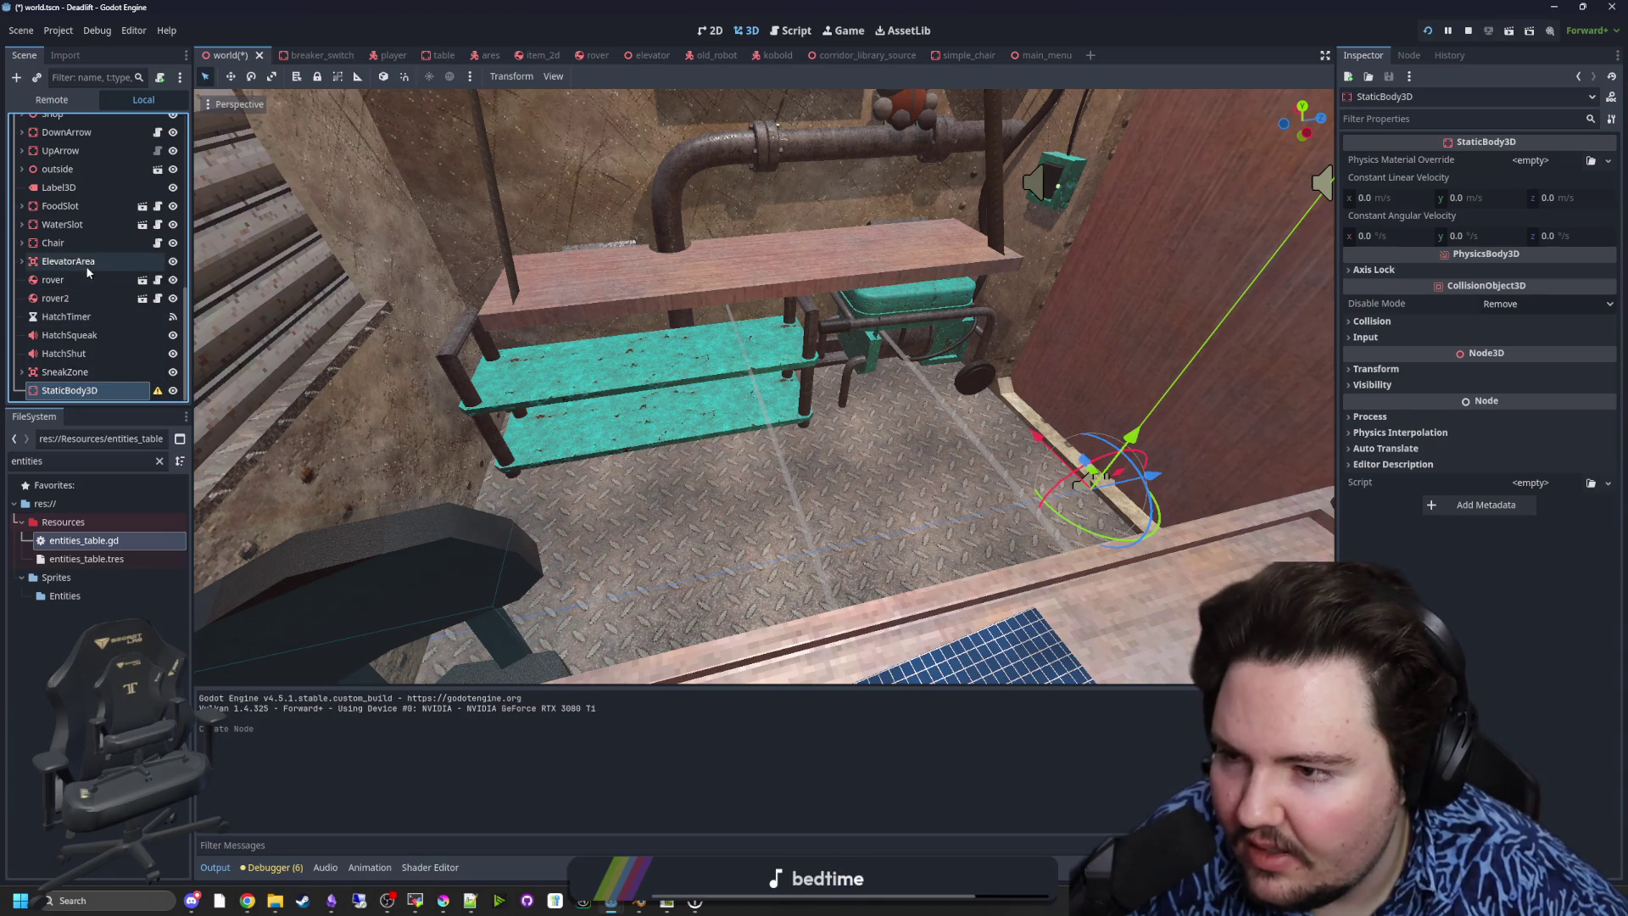
- Move ElevatorArea between HatchShut and SneakZone, then add a CollisionShape3D under StaticBody3D
{"action": "left_click_drag", "start_coordinate": [87, 269], "coordinate": [74, 365]}
{"action": "left_click", "coordinate": [83, 393]}
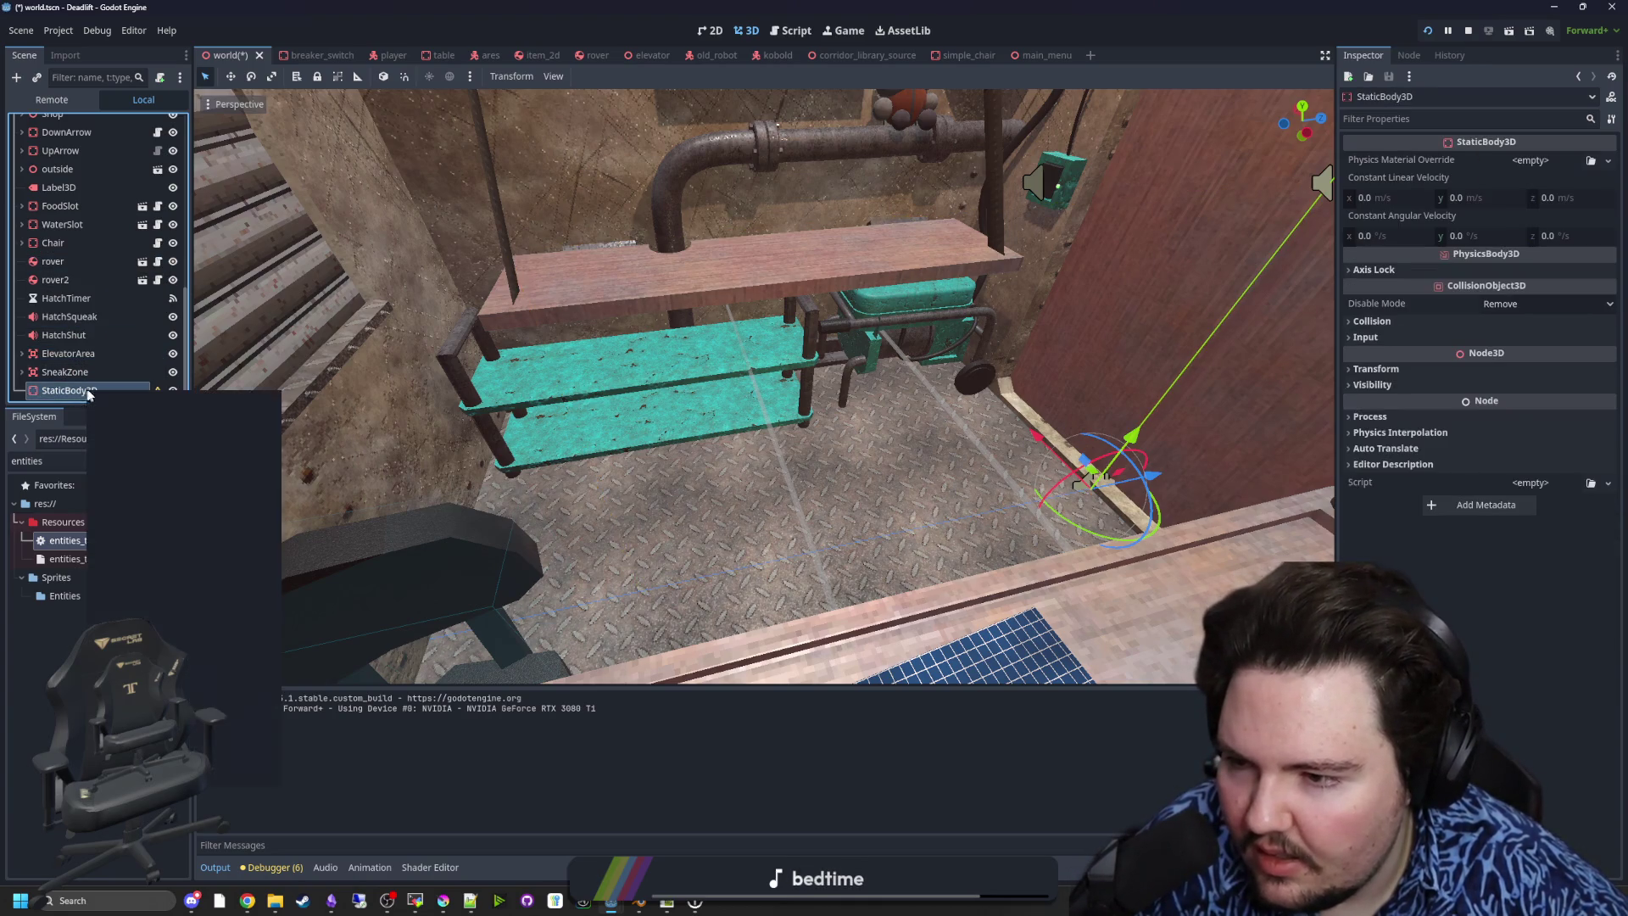
{"action": "right_click", "coordinate": [85, 392]}
{"action": "left_click", "coordinate": [116, 405]}
{"action": "type", "text": "COLlisionshape3d"}
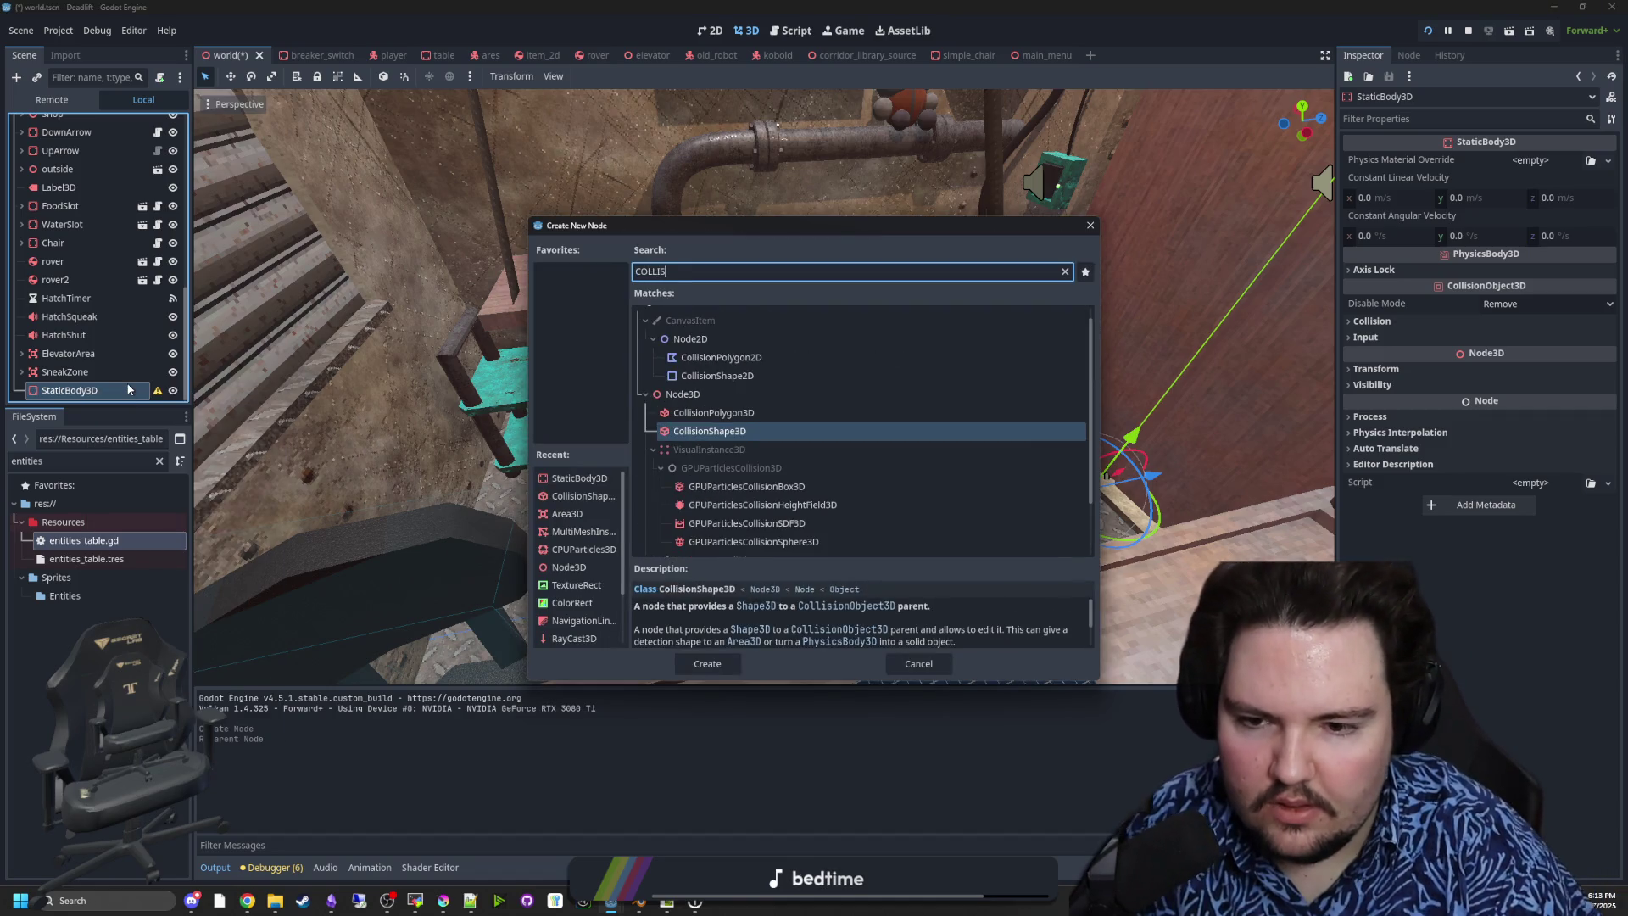
{"action": "key", "text": "Return"}
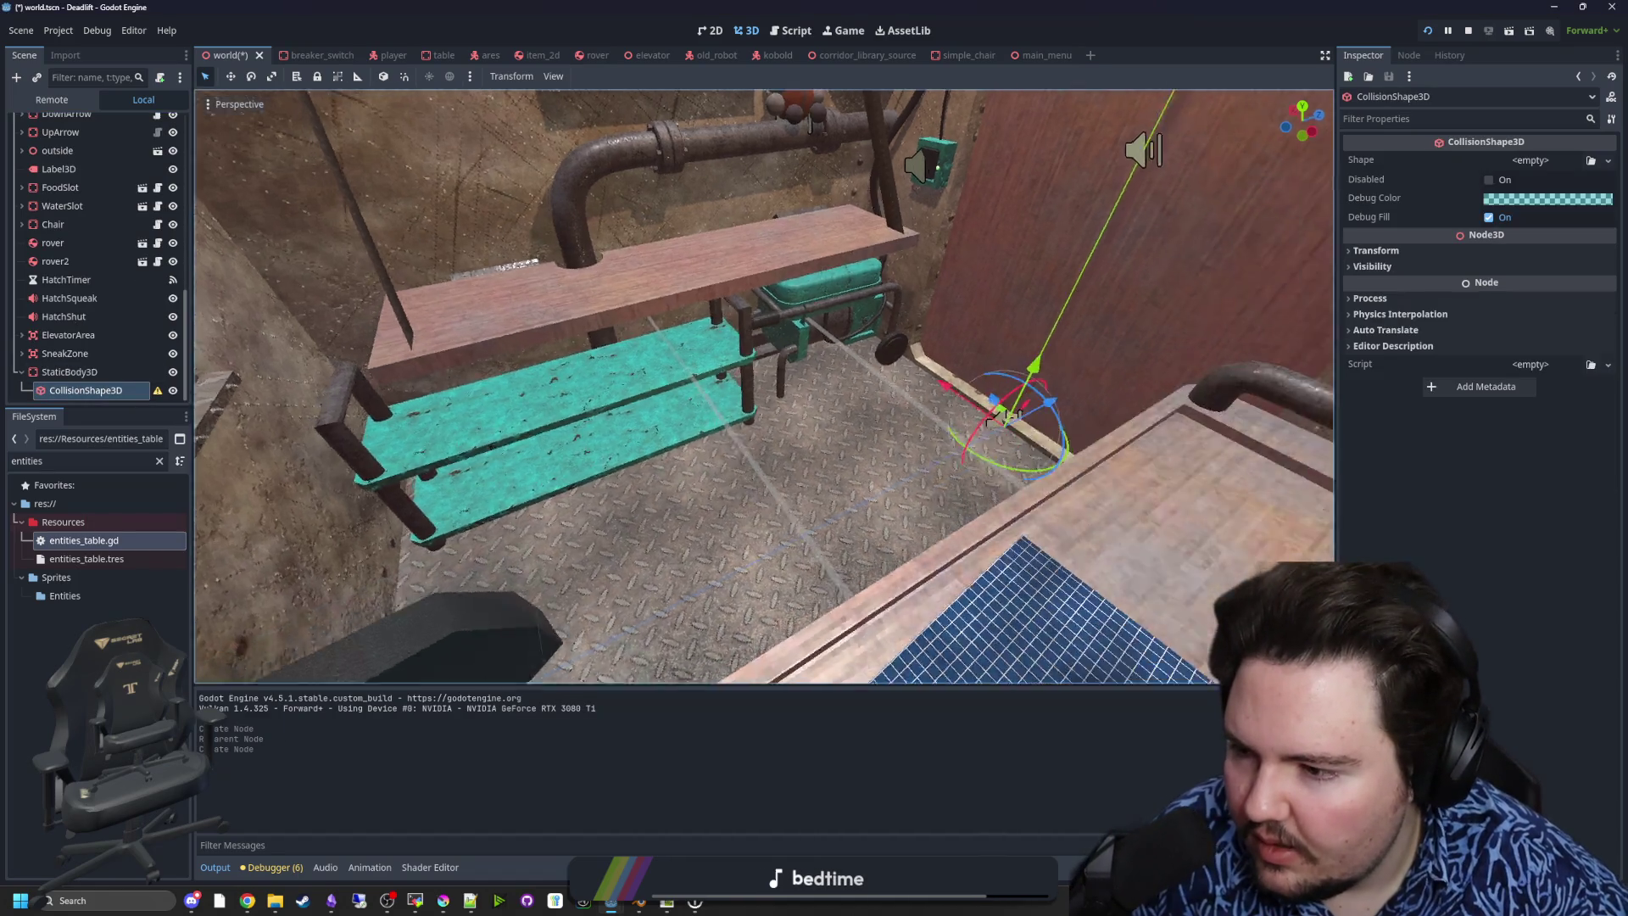
- Slide the StaticBody3D under the teal shelf in the room
{"action": "left_click_drag", "start_coordinate": [1009, 416], "coordinate": [1272, 313]}
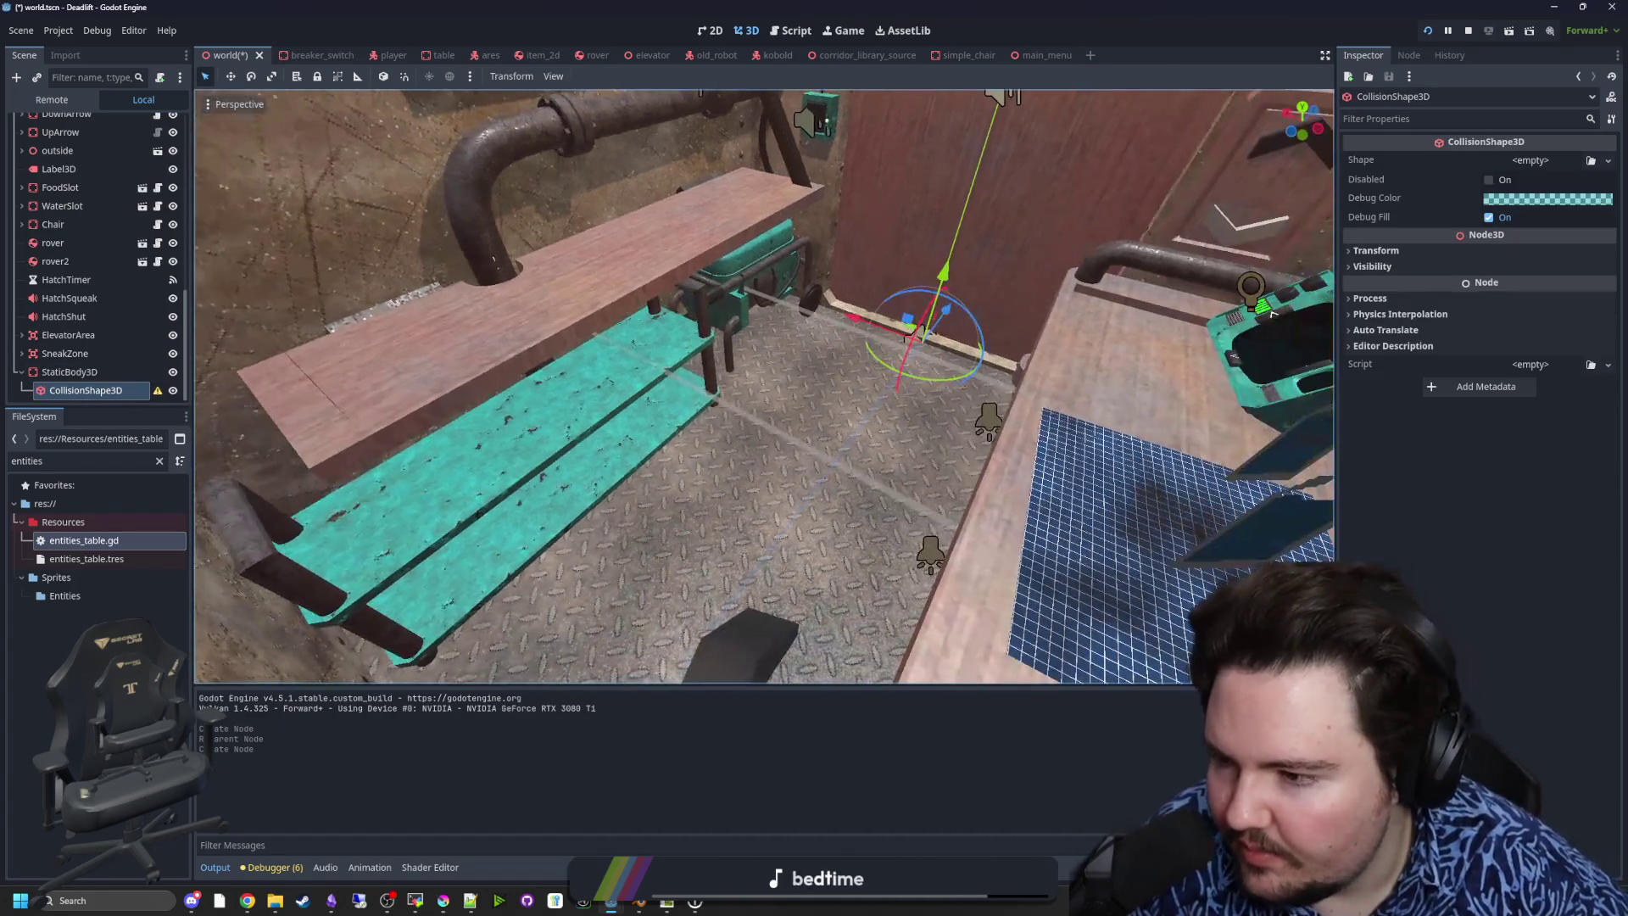
{"action": "mouse_move", "coordinate": [434, 387]}
{"action": "left_mouse_down"}
{"action": "mouse_move", "coordinate": [509, 390]}
{"action": "mouse_move", "coordinate": [509, 441]}
{"action": "mouse_move", "coordinate": [627, 428]}
{"action": "left_mouse_up"}
{"action": "left_click", "coordinate": [93, 371]}
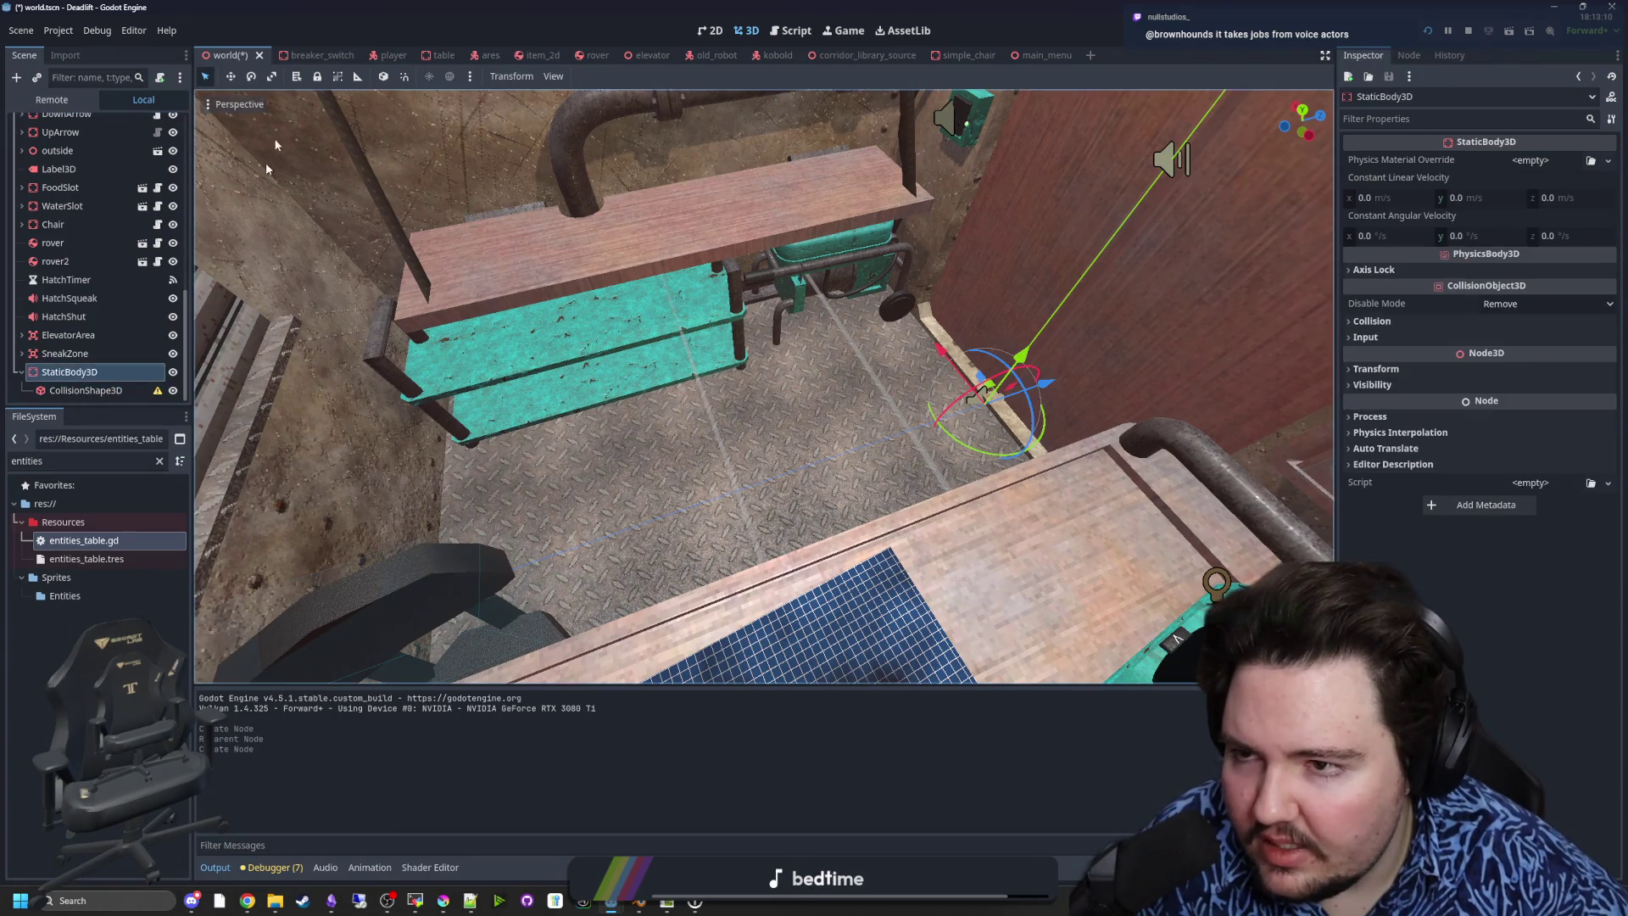
{"action": "left_click_drag", "start_coordinate": [1048, 390], "coordinate": [848, 449]}
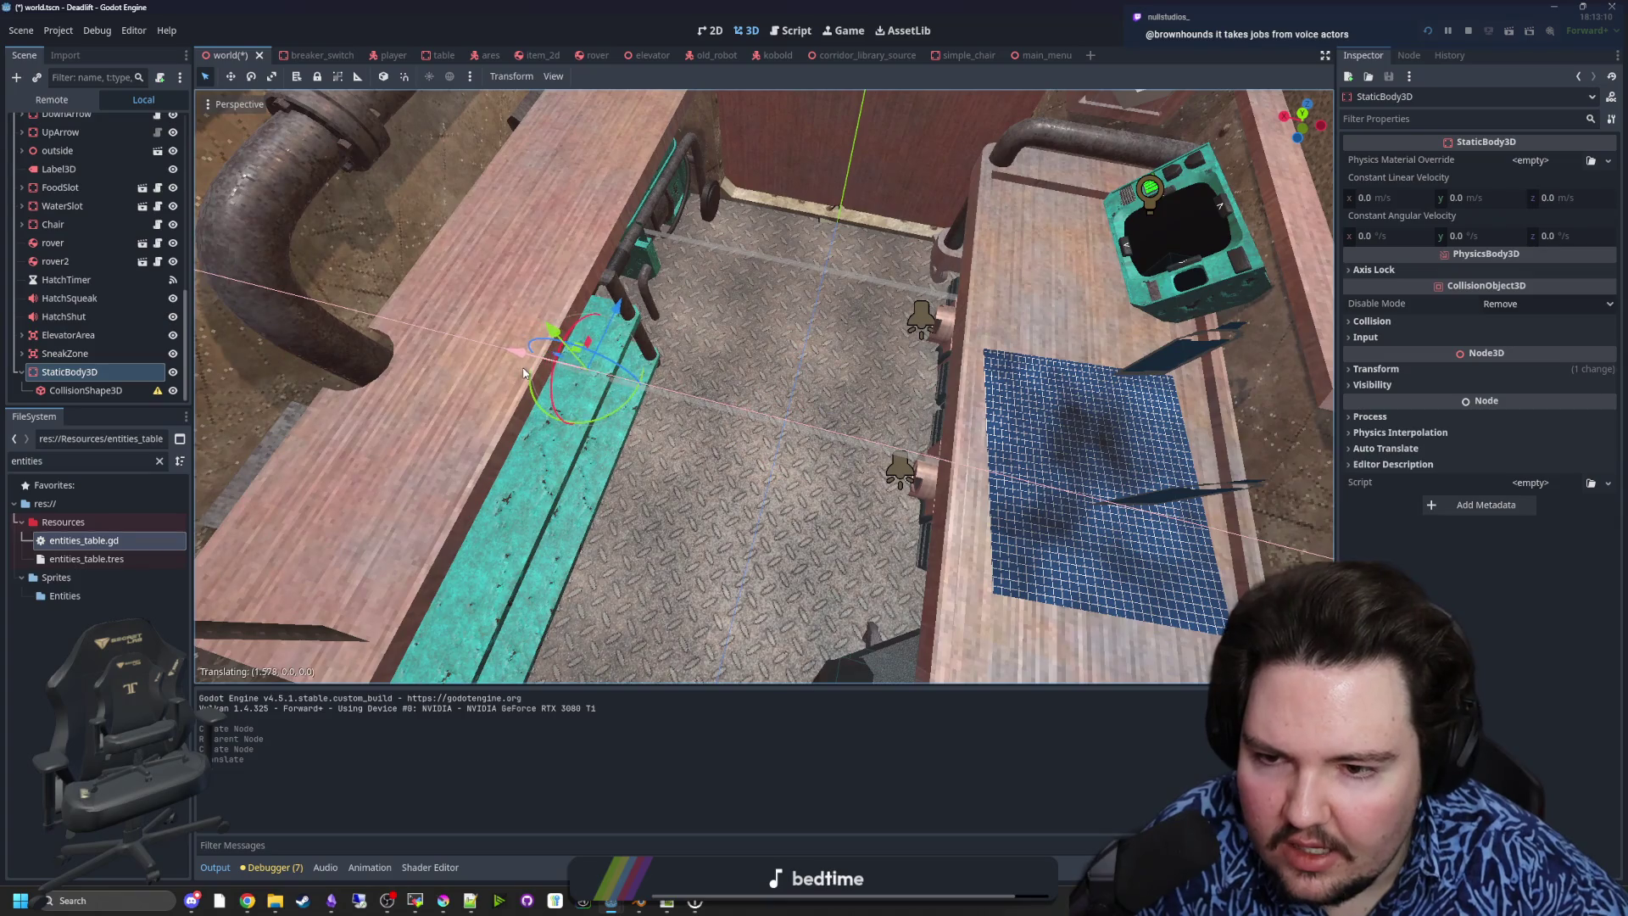
- Give the CollisionShape3D a new BoxShape3D, stretch its height to the shelf, and check it from several angles
{"action": "left_click", "coordinate": [84, 390]}
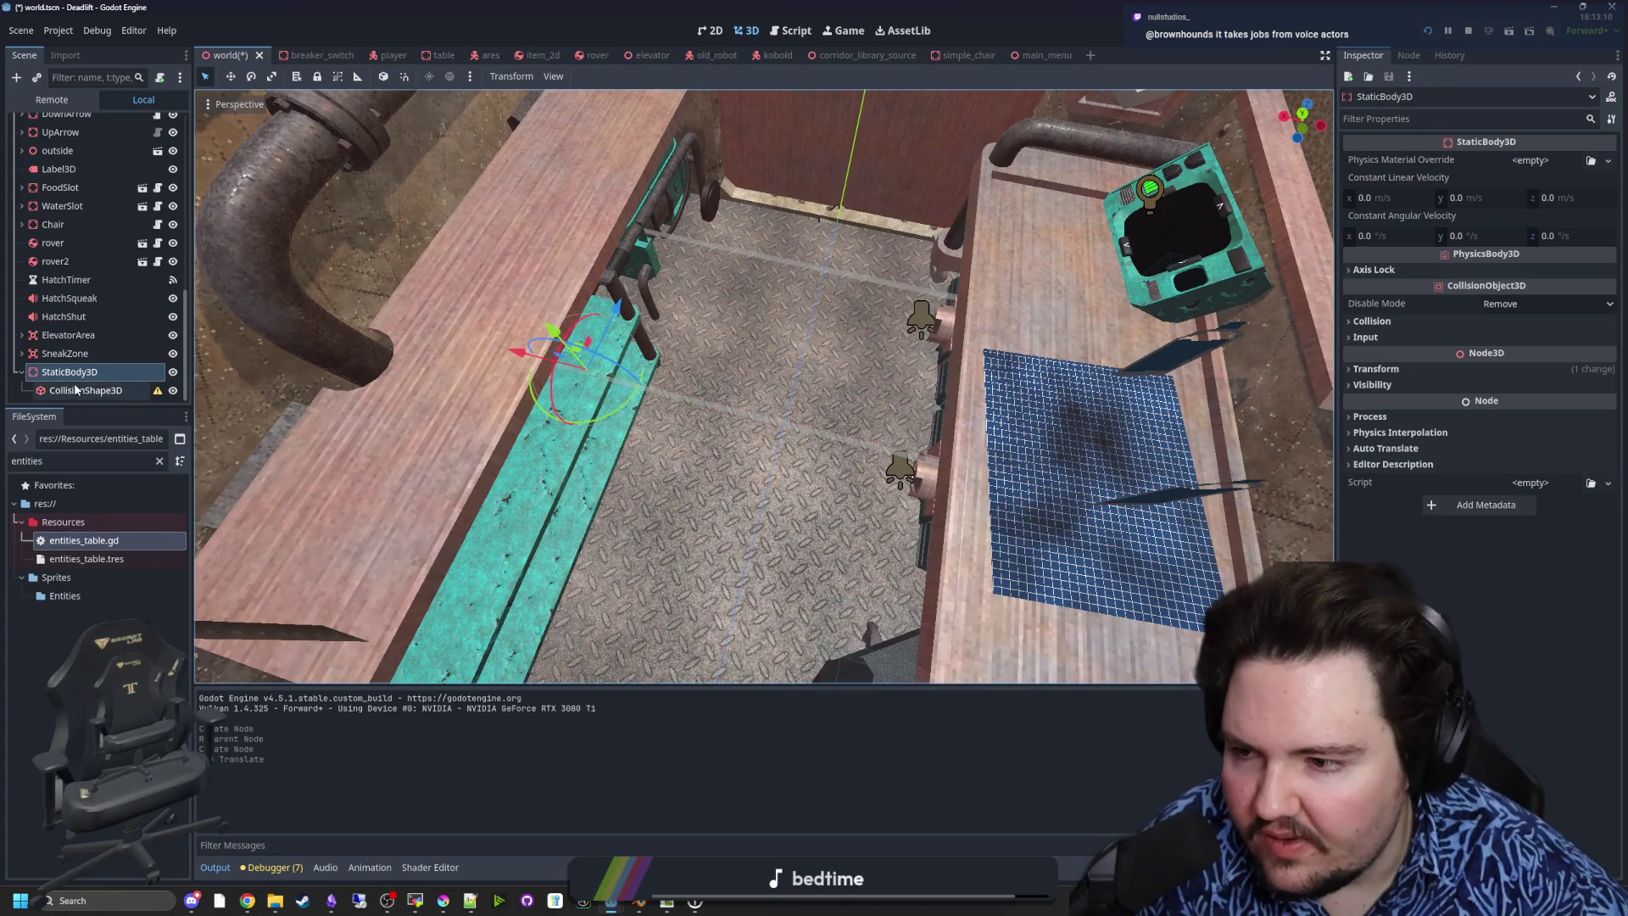
{"action": "left_click", "coordinate": [1535, 159]}
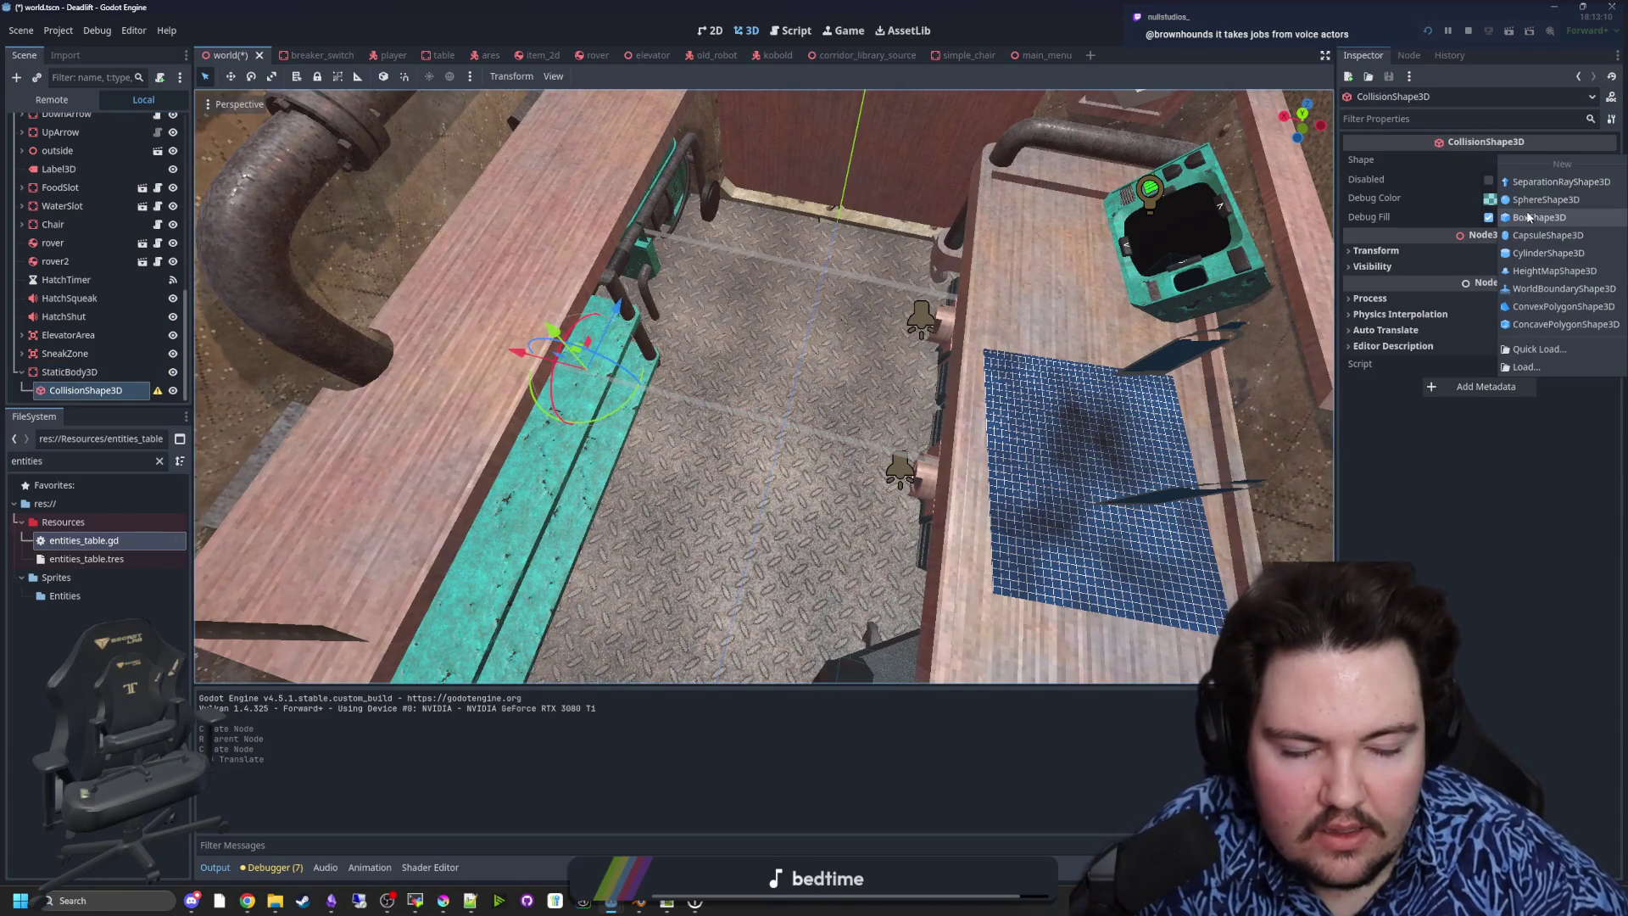
{"action": "left_click", "coordinate": [1530, 217]}
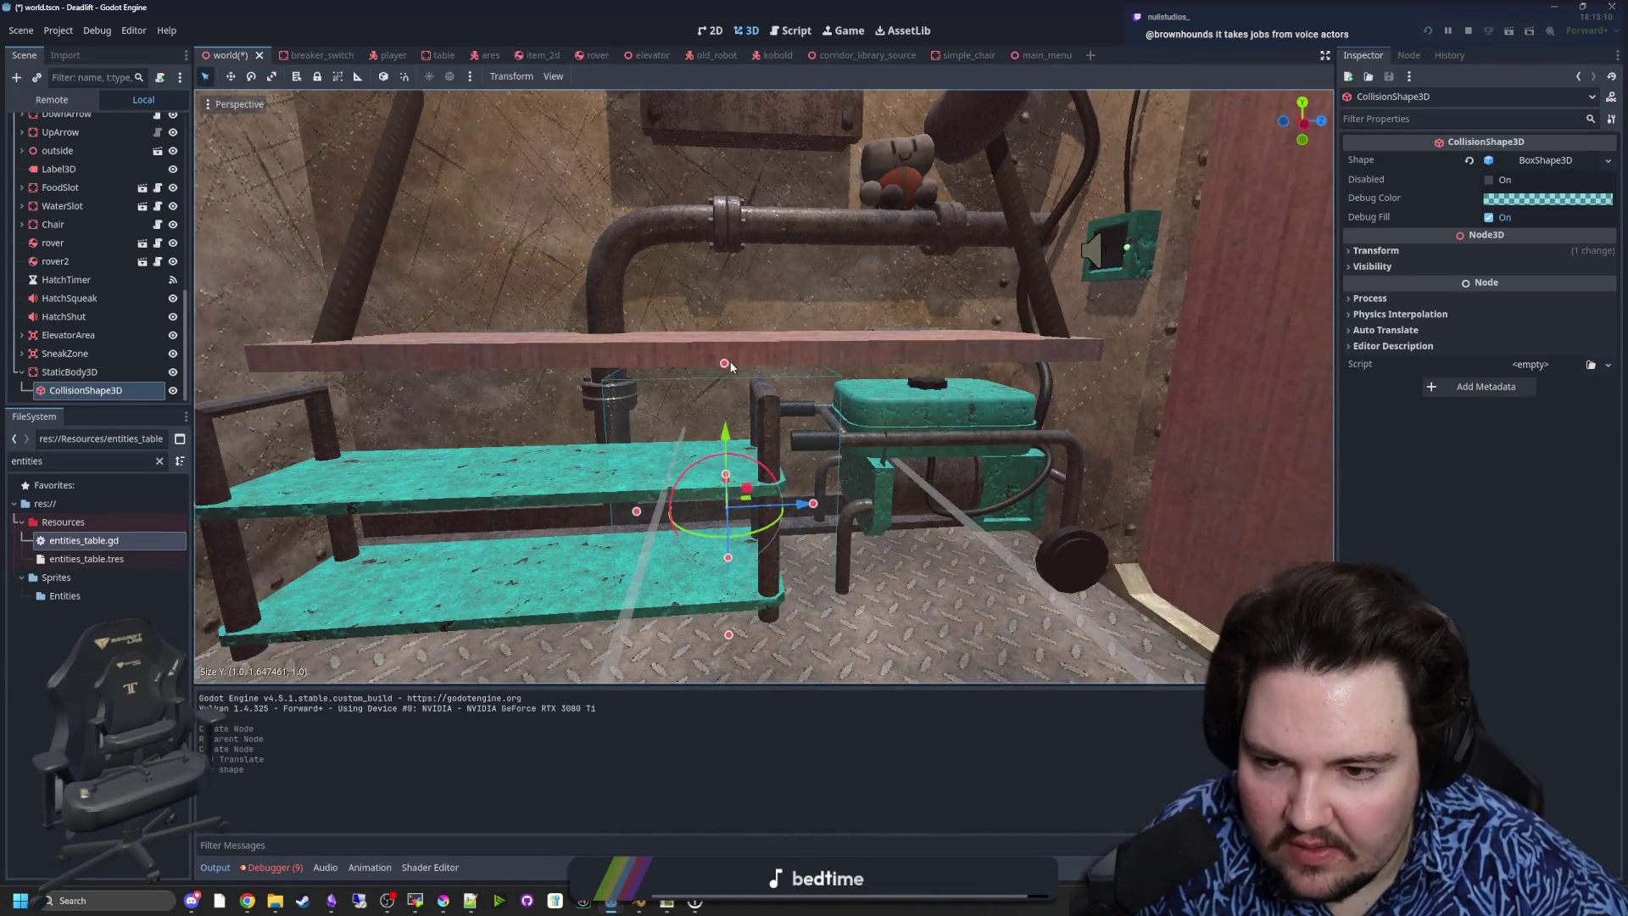
{"action": "left_click_drag", "start_coordinate": [727, 356], "coordinate": [727, 357]}
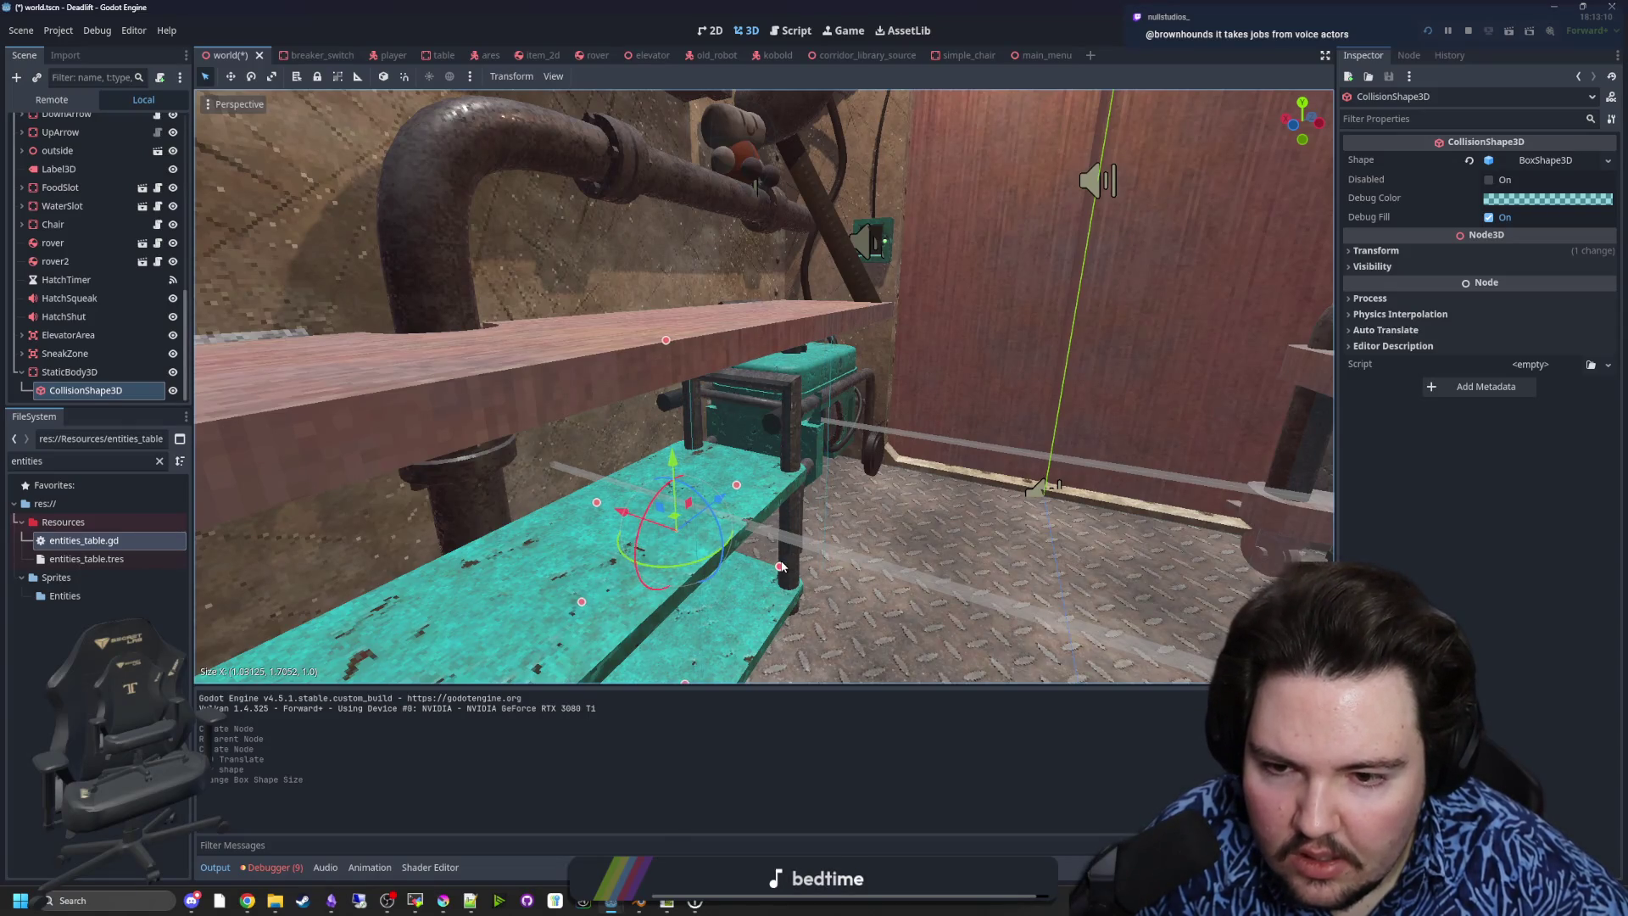
{"action": "mouse_move", "coordinate": [782, 568]}
{"action": "left_mouse_down"}
{"action": "mouse_move", "coordinate": [775, 483]}
{"action": "mouse_move", "coordinate": [489, 484]}
{"action": "left_mouse_up"}
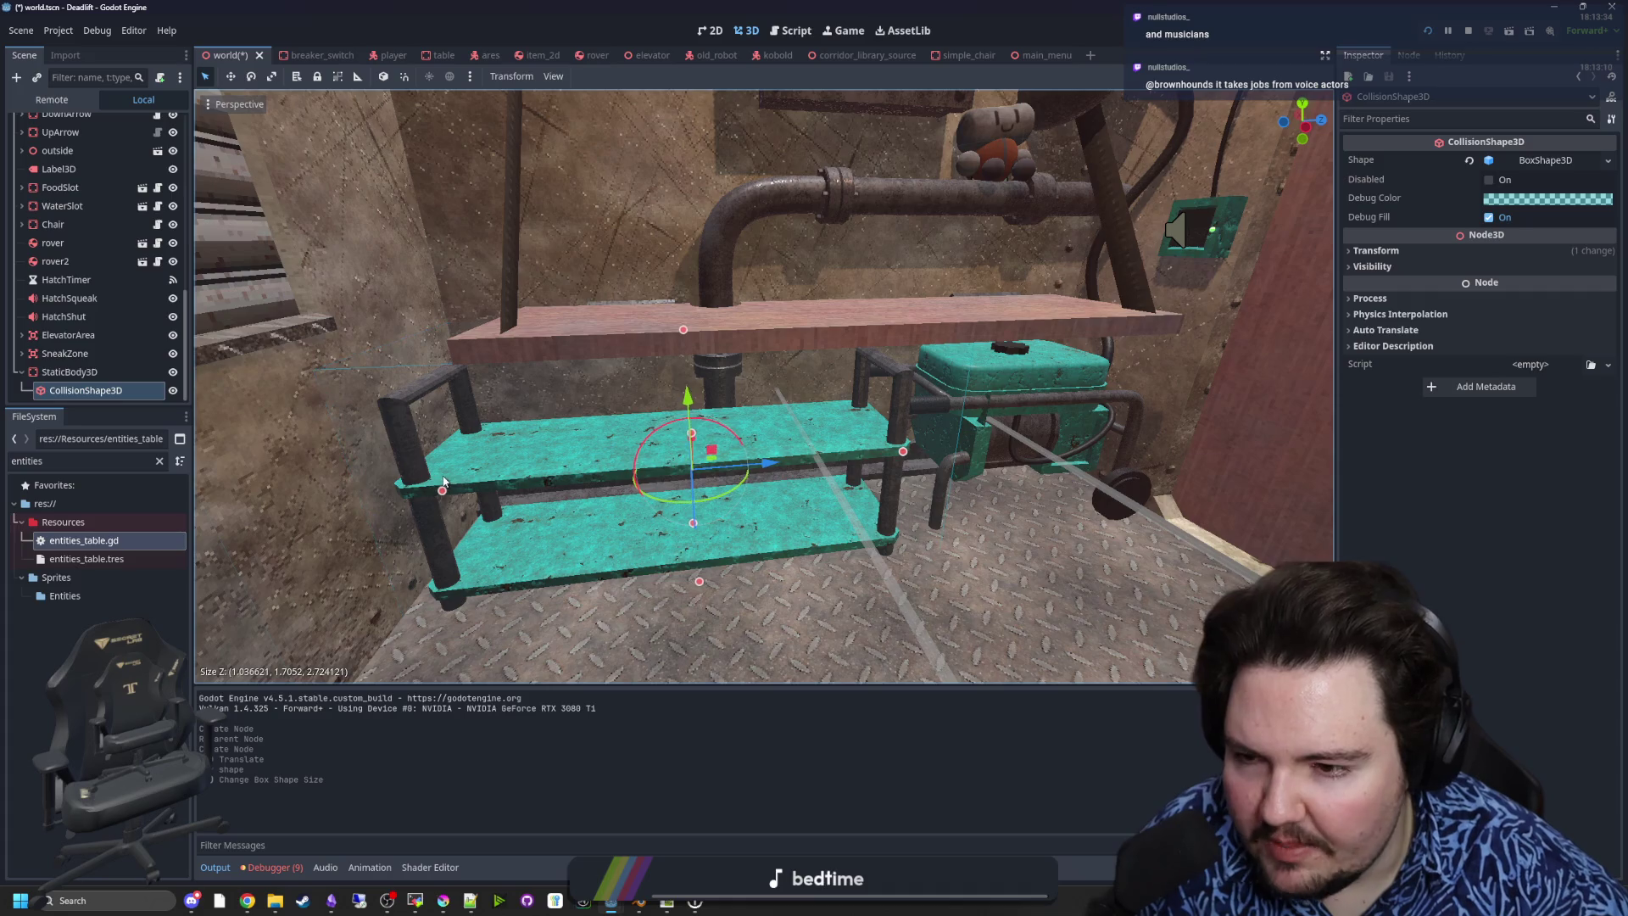
{"action": "mouse_move", "coordinate": [447, 482]}
{"action": "left_mouse_down"}
{"action": "mouse_move", "coordinate": [725, 440]}
{"action": "mouse_move", "coordinate": [939, 456]}
{"action": "mouse_move", "coordinate": [1082, 554]}
{"action": "left_mouse_up"}
{"action": "mouse_move", "coordinate": [543, 493]}
{"action": "left_mouse_down"}
{"action": "mouse_move", "coordinate": [653, 640]}
{"action": "mouse_move", "coordinate": [614, 631]}
{"action": "left_mouse_up"}
{"action": "mouse_move", "coordinate": [918, 502]}
{"action": "left_mouse_down"}
{"action": "mouse_move", "coordinate": [830, 407]}
{"action": "mouse_move", "coordinate": [797, 441]}
{"action": "mouse_move", "coordinate": [907, 424]}
{"action": "left_mouse_up"}
{"action": "left_click_drag", "start_coordinate": [623, 572], "coordinate": [754, 526]}
- Show the StaticBody3D collision layer and mask settings, save the world scene, and stop the game
{"action": "left_click", "coordinate": [456, 415]}
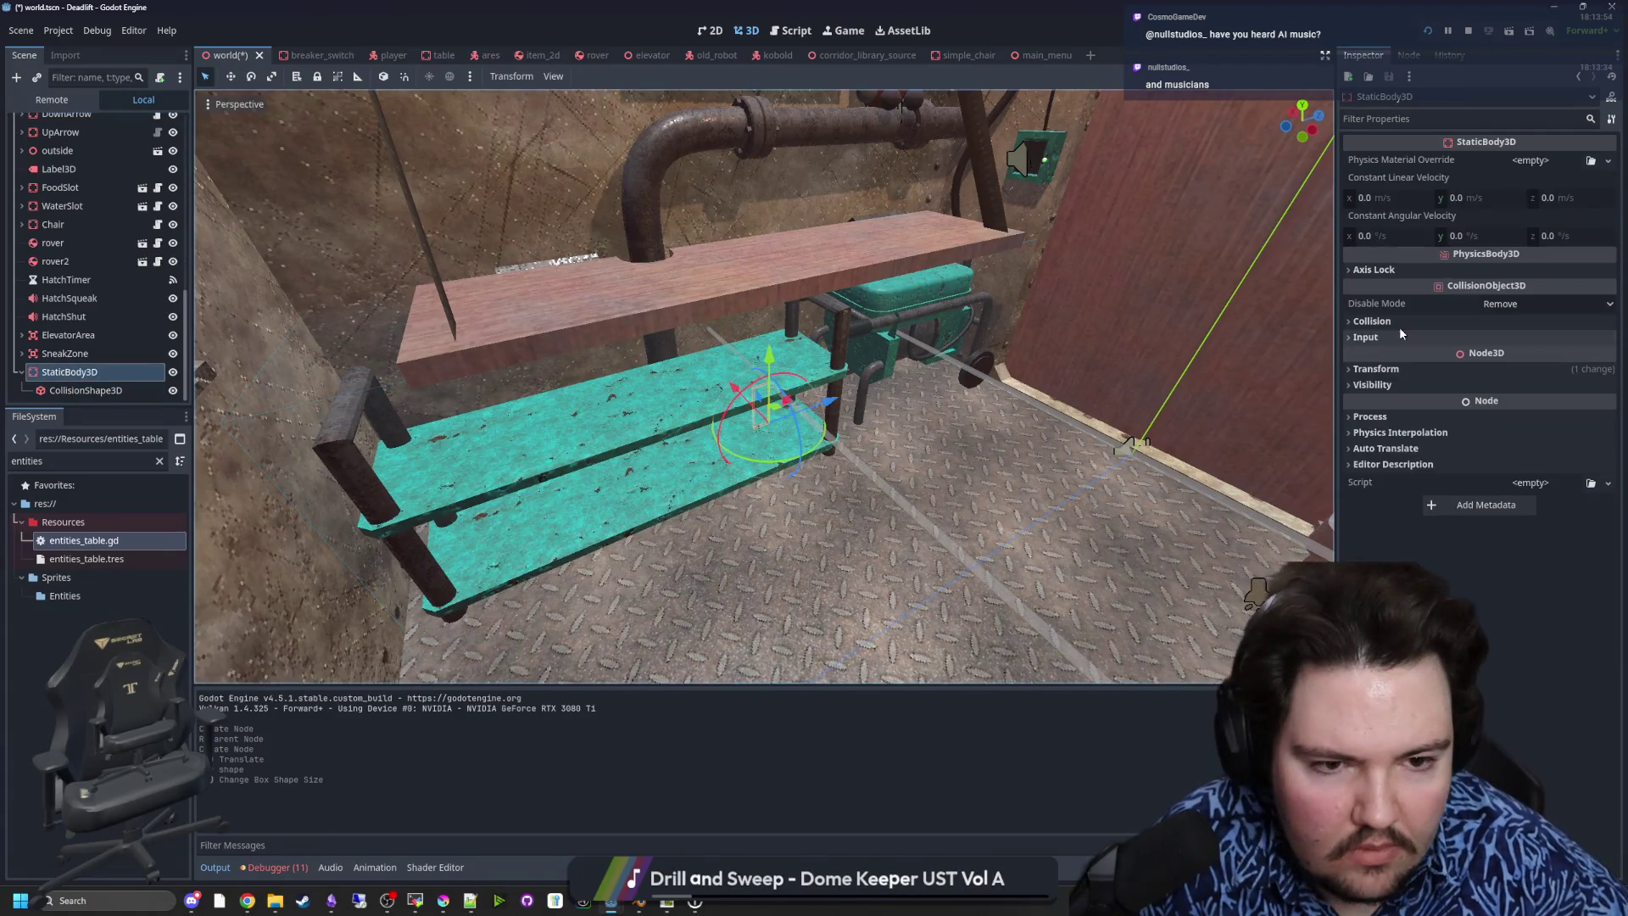
{"action": "left_click", "coordinate": [1398, 322]}
{"action": "key", "text": "ctrl+s"}
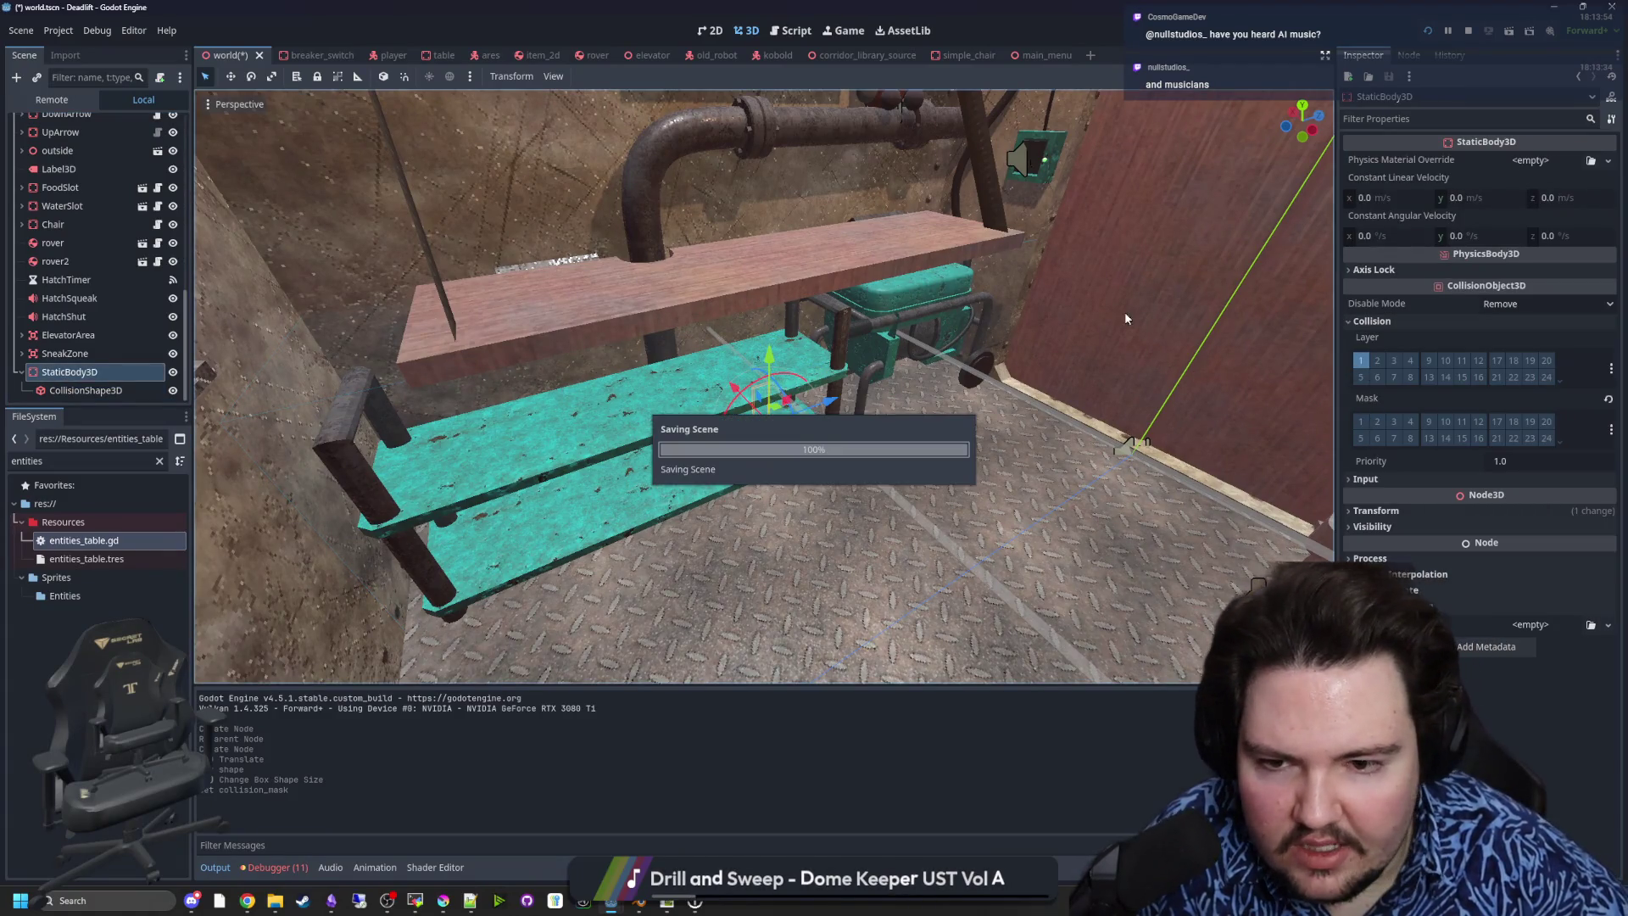
{"action": "left_click", "coordinate": [1471, 31]}
- Run the project and press Play on the main menu to test the shelf collision
{"action": "left_click", "coordinate": [1427, 32]}
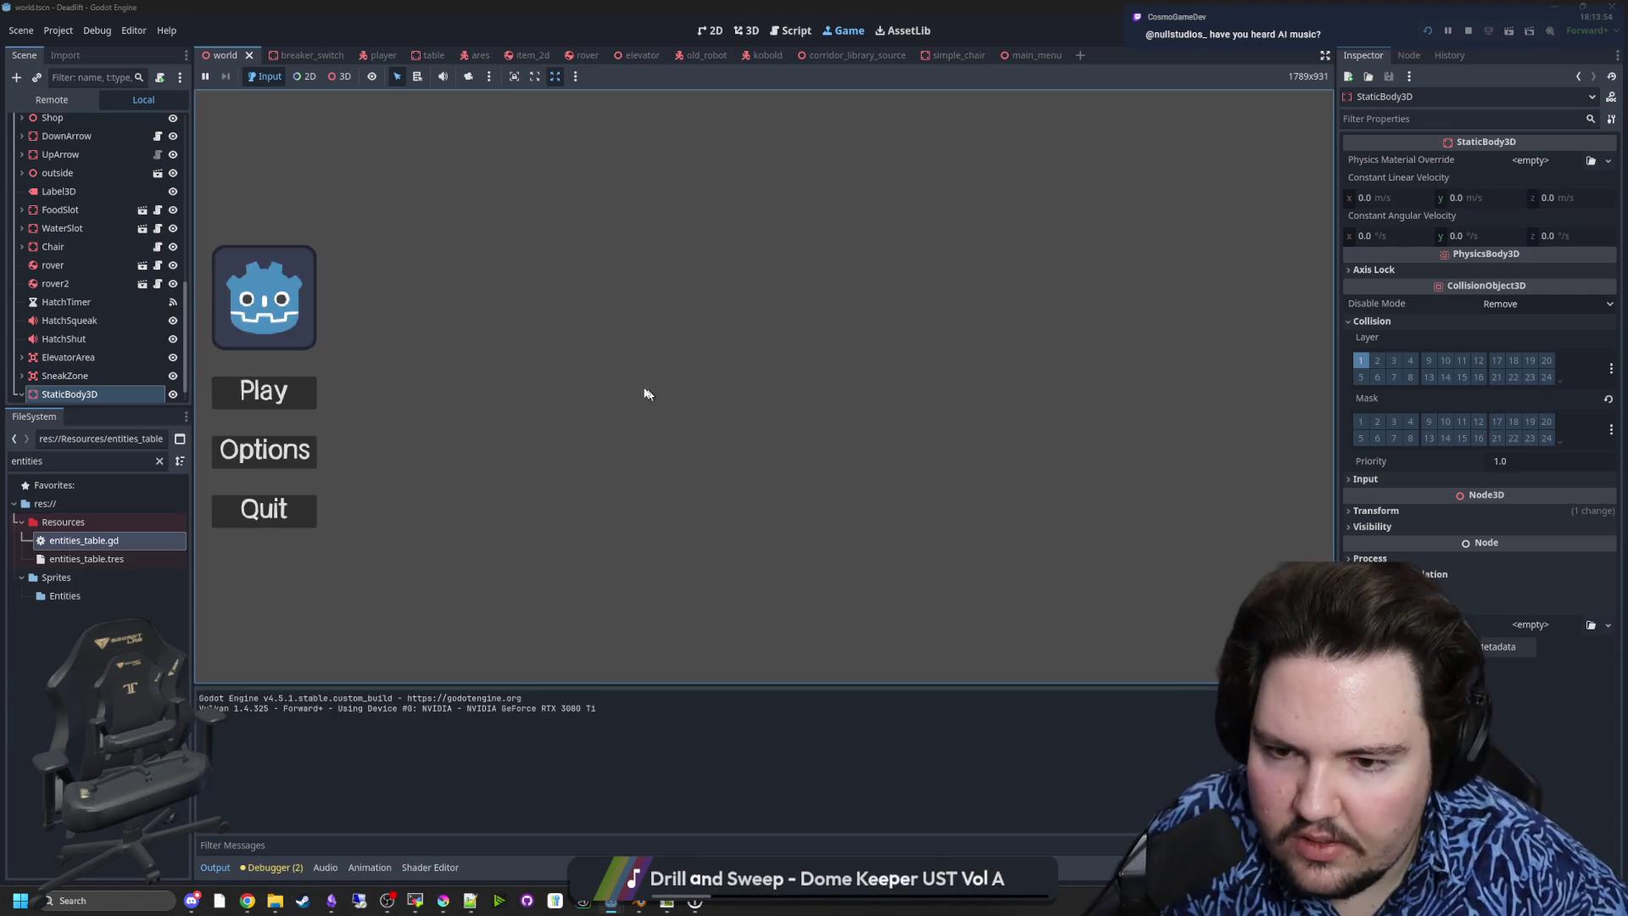
{"action": "left_click", "coordinate": [257, 388]}
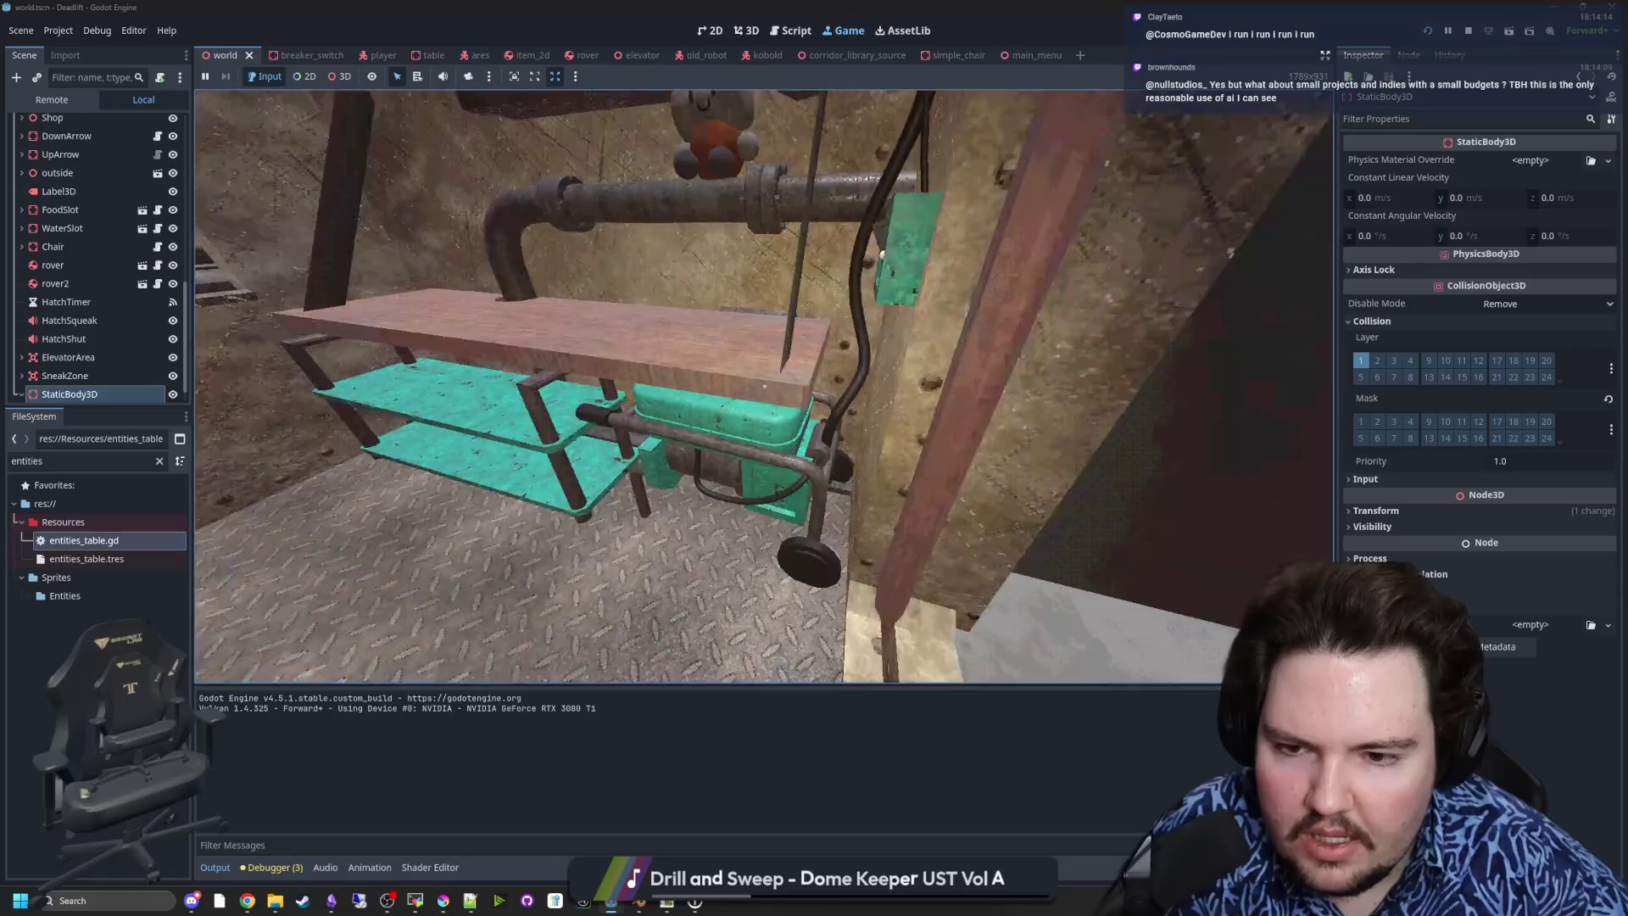
- Pause the game, return to the 3D view, and open elevator.blend from the file list filtered by 'elevator'
{"action": "key", "text": "super"}
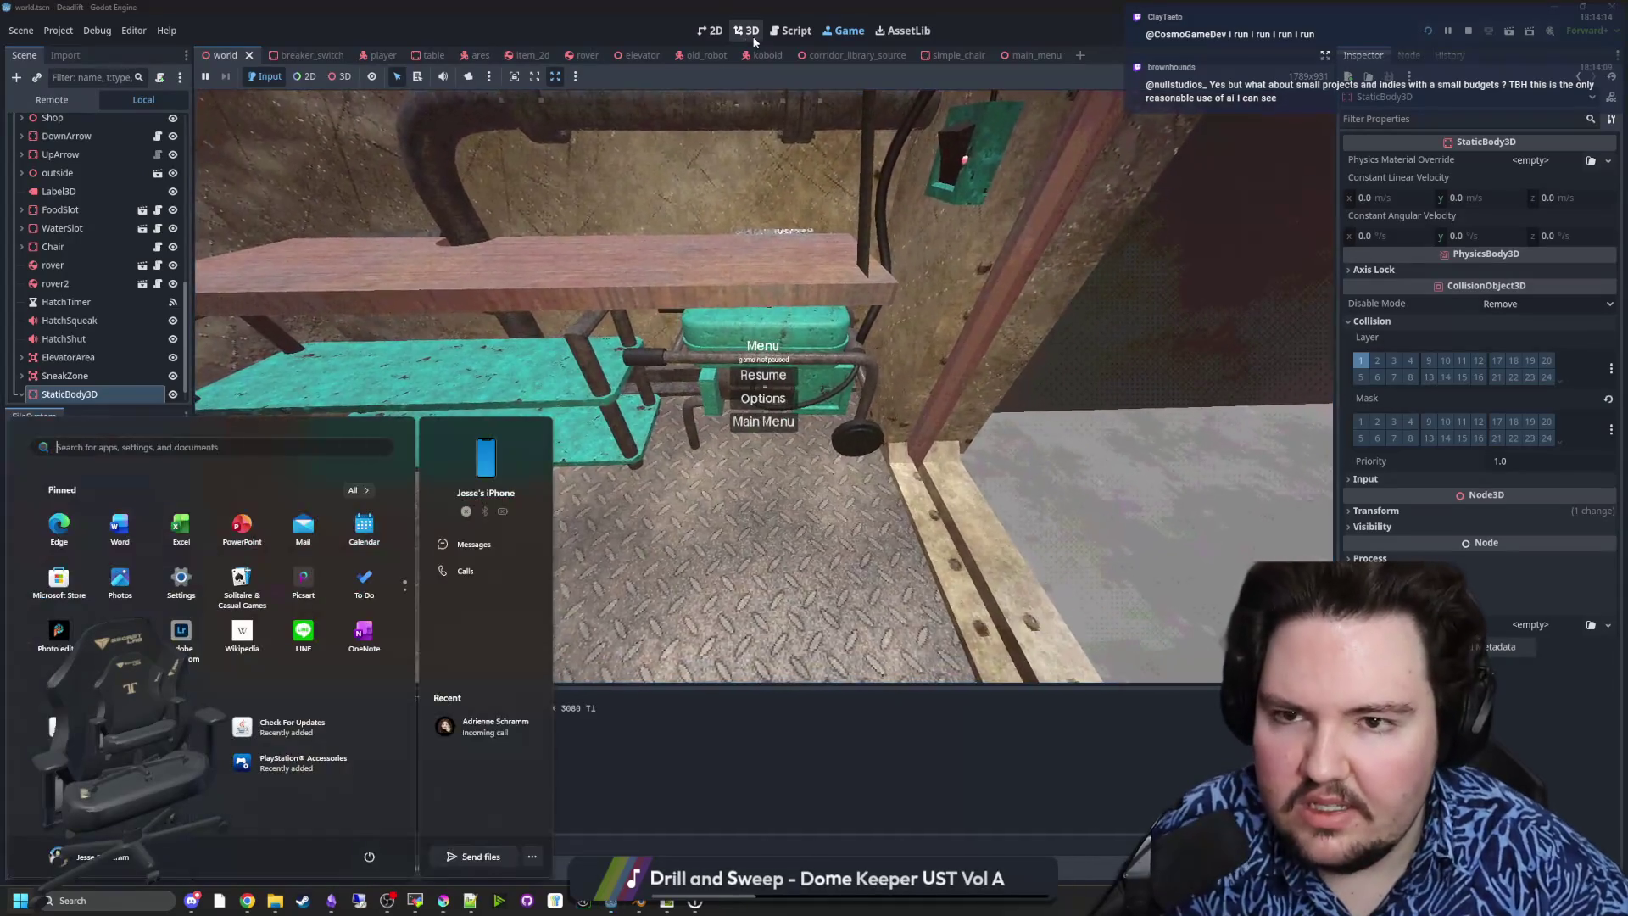
{"action": "left_click", "coordinate": [744, 37]}
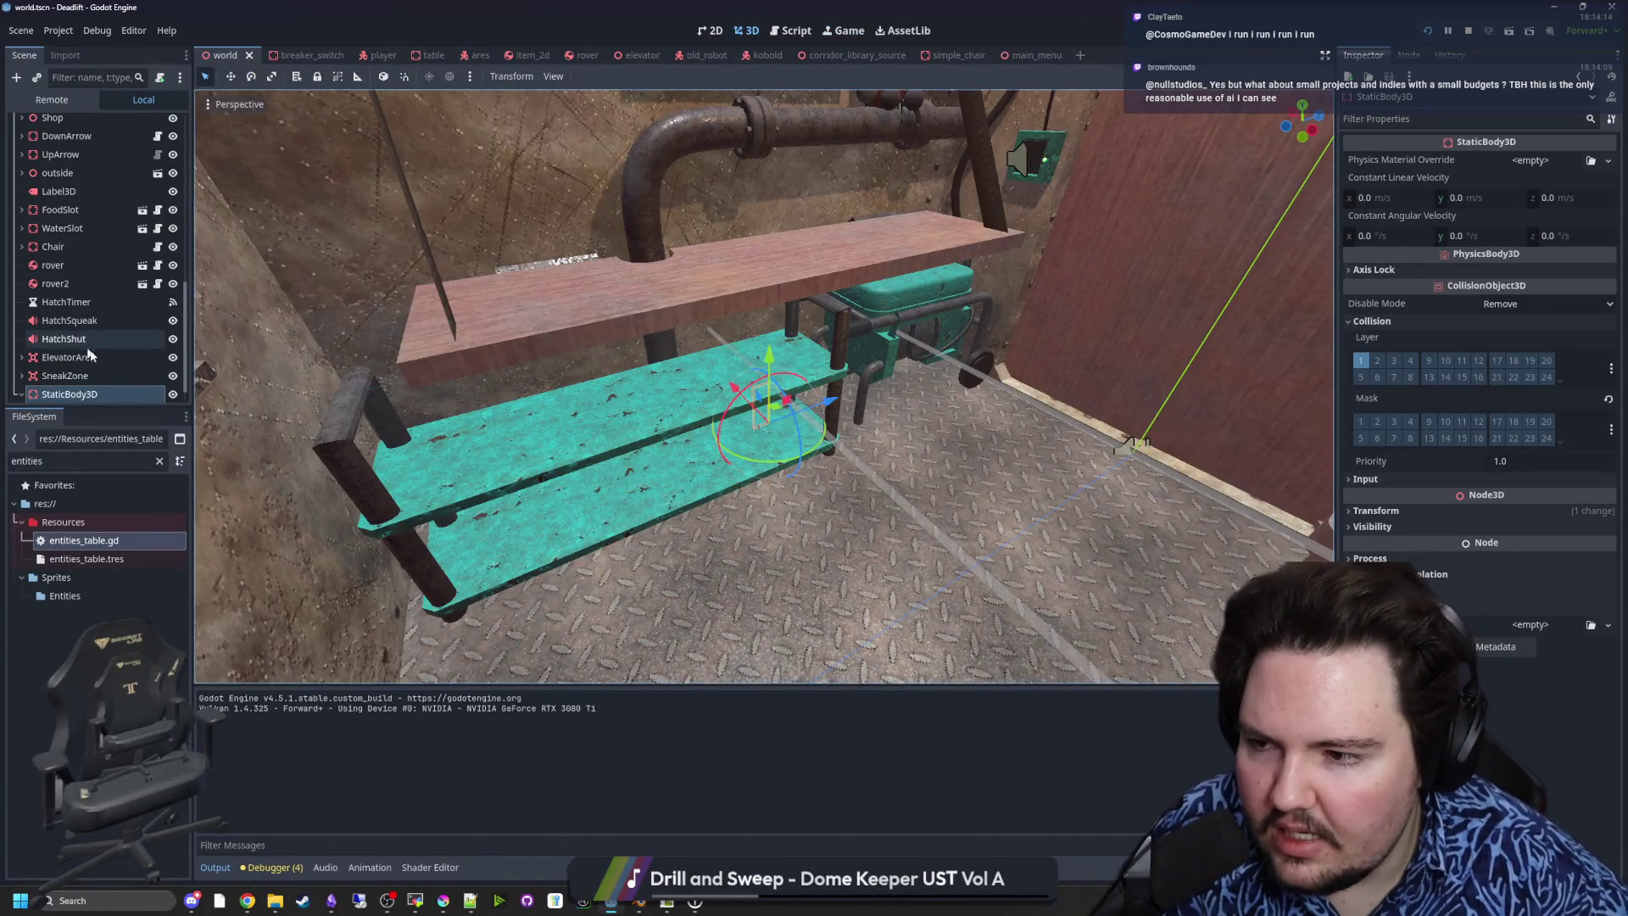
{"action": "left_click", "coordinate": [511, 319]}
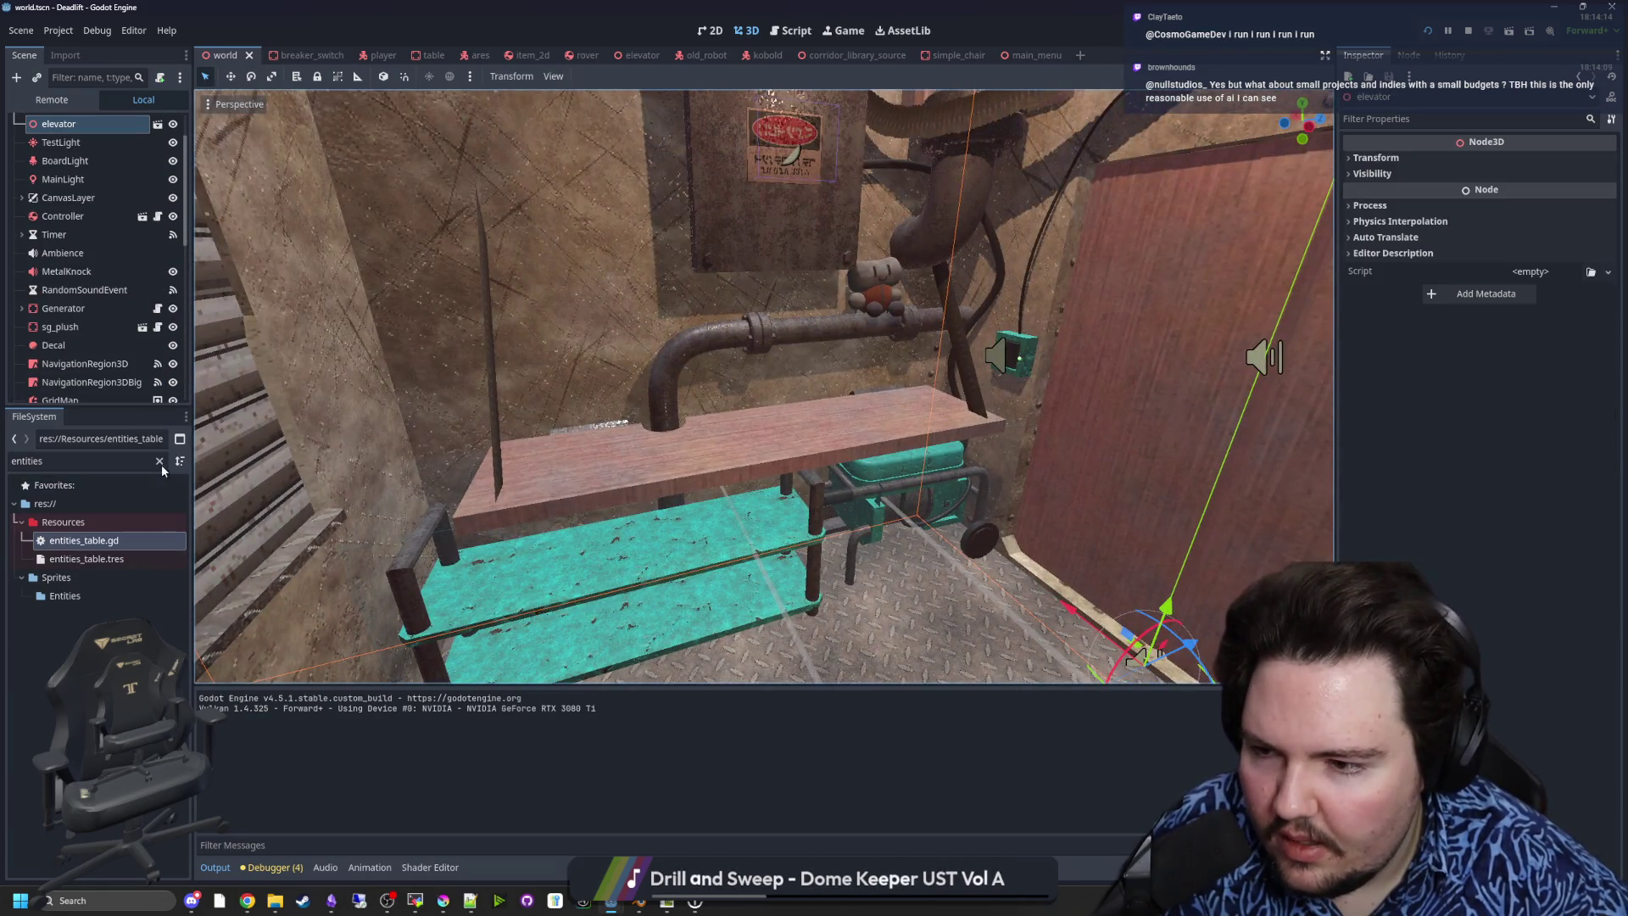
{"action": "left_click", "coordinate": [159, 462]}
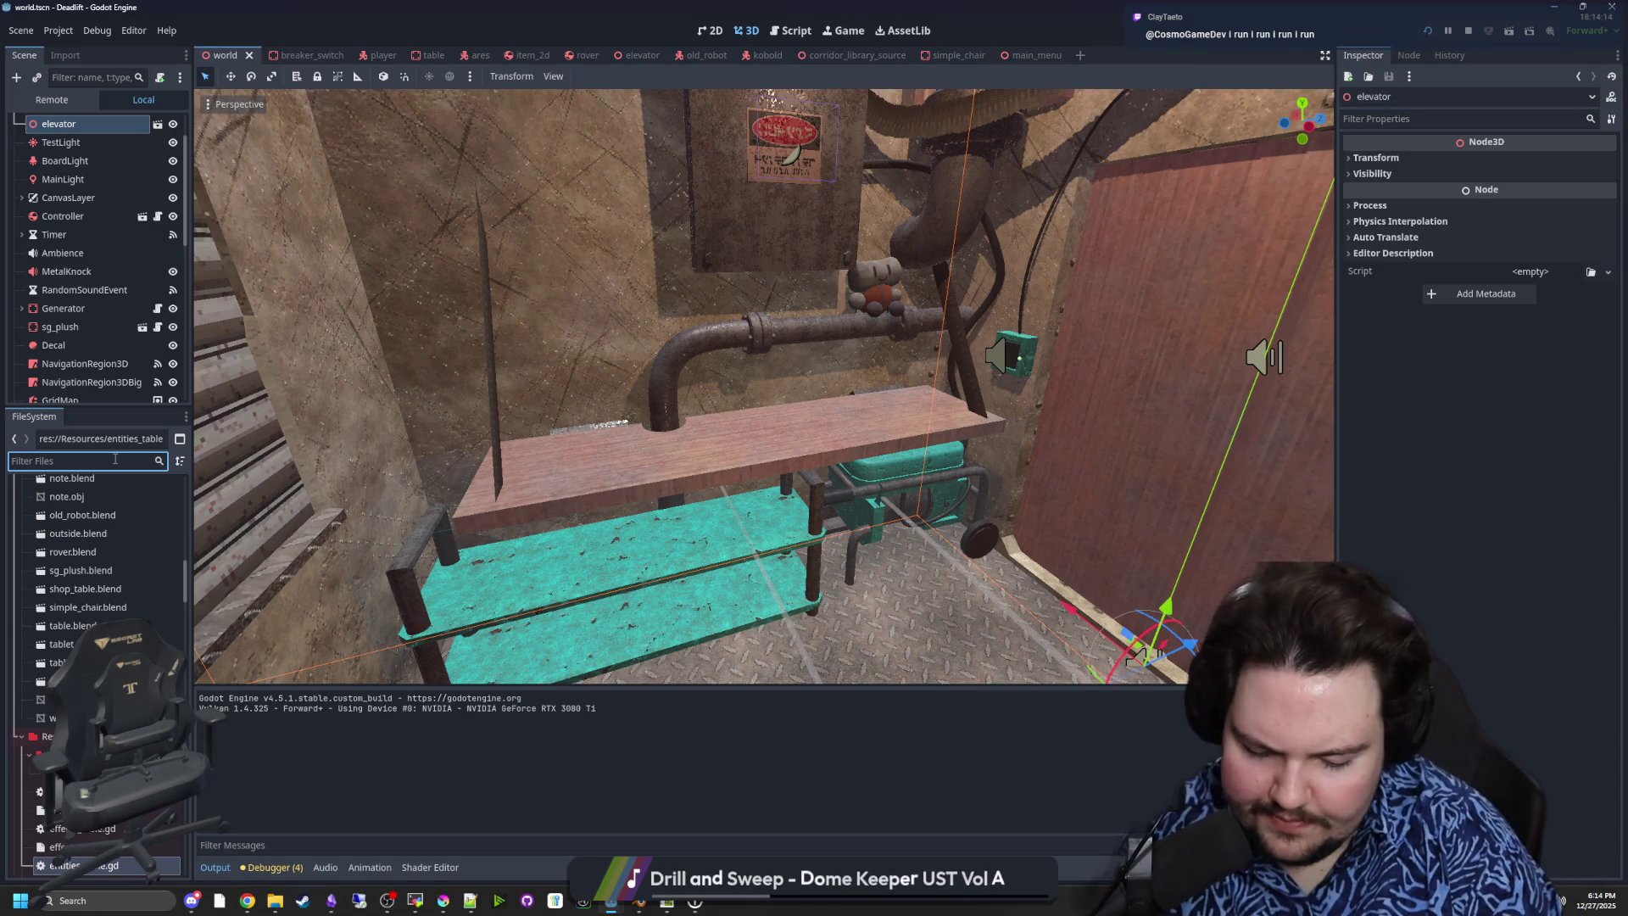
{"action": "type", "text": "elevator"}
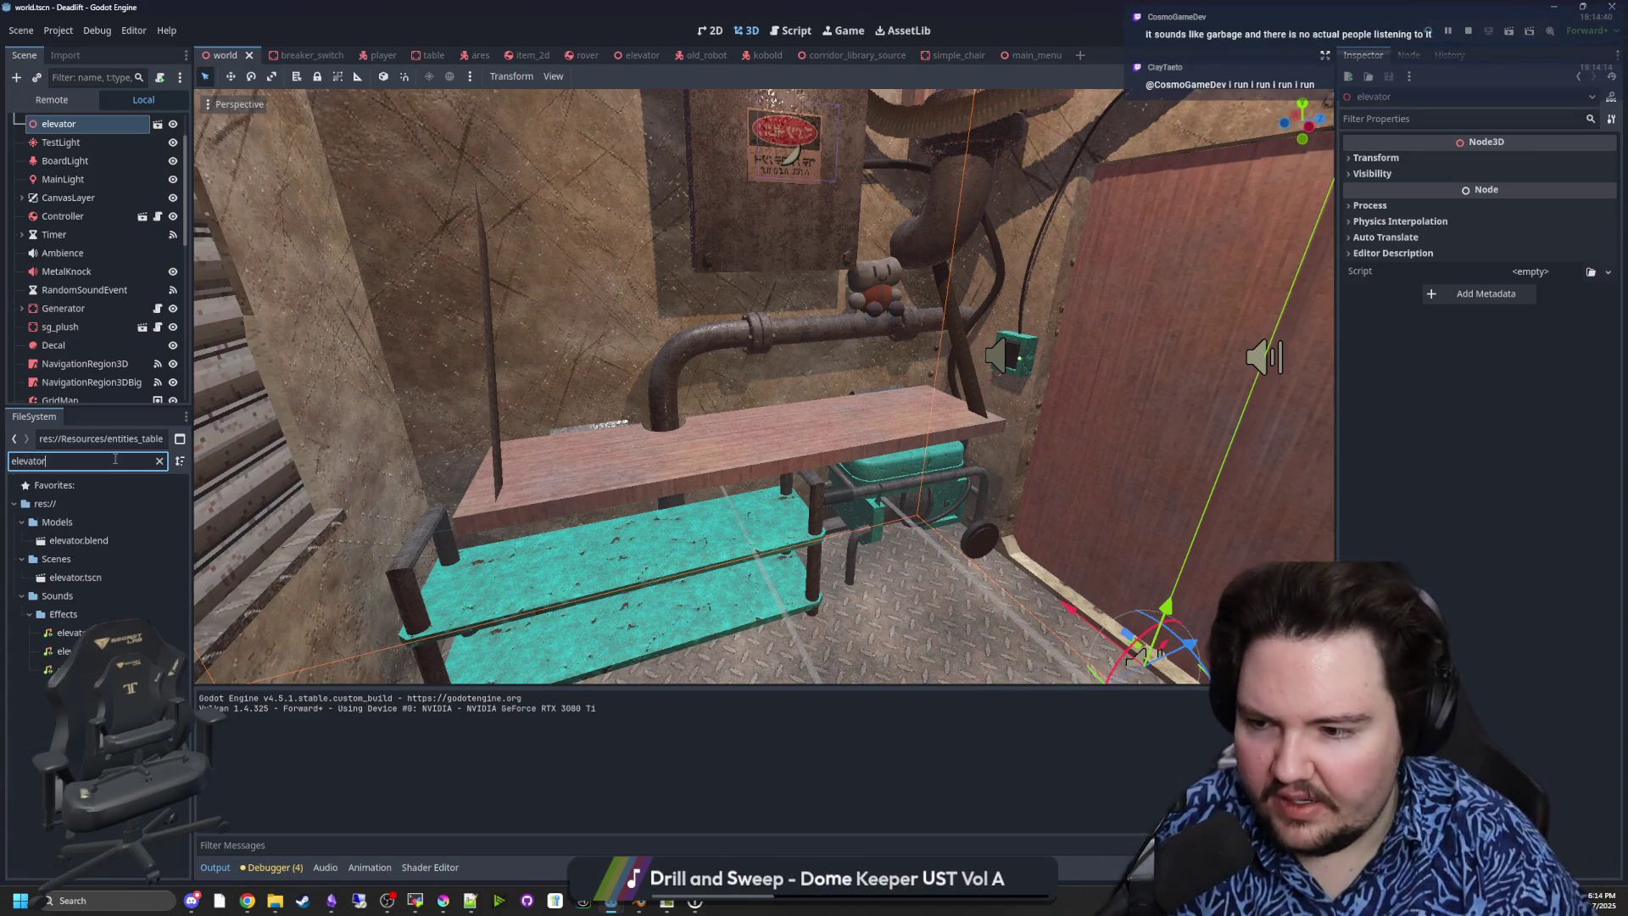
{"action": "double_click", "coordinate": [89, 546]}
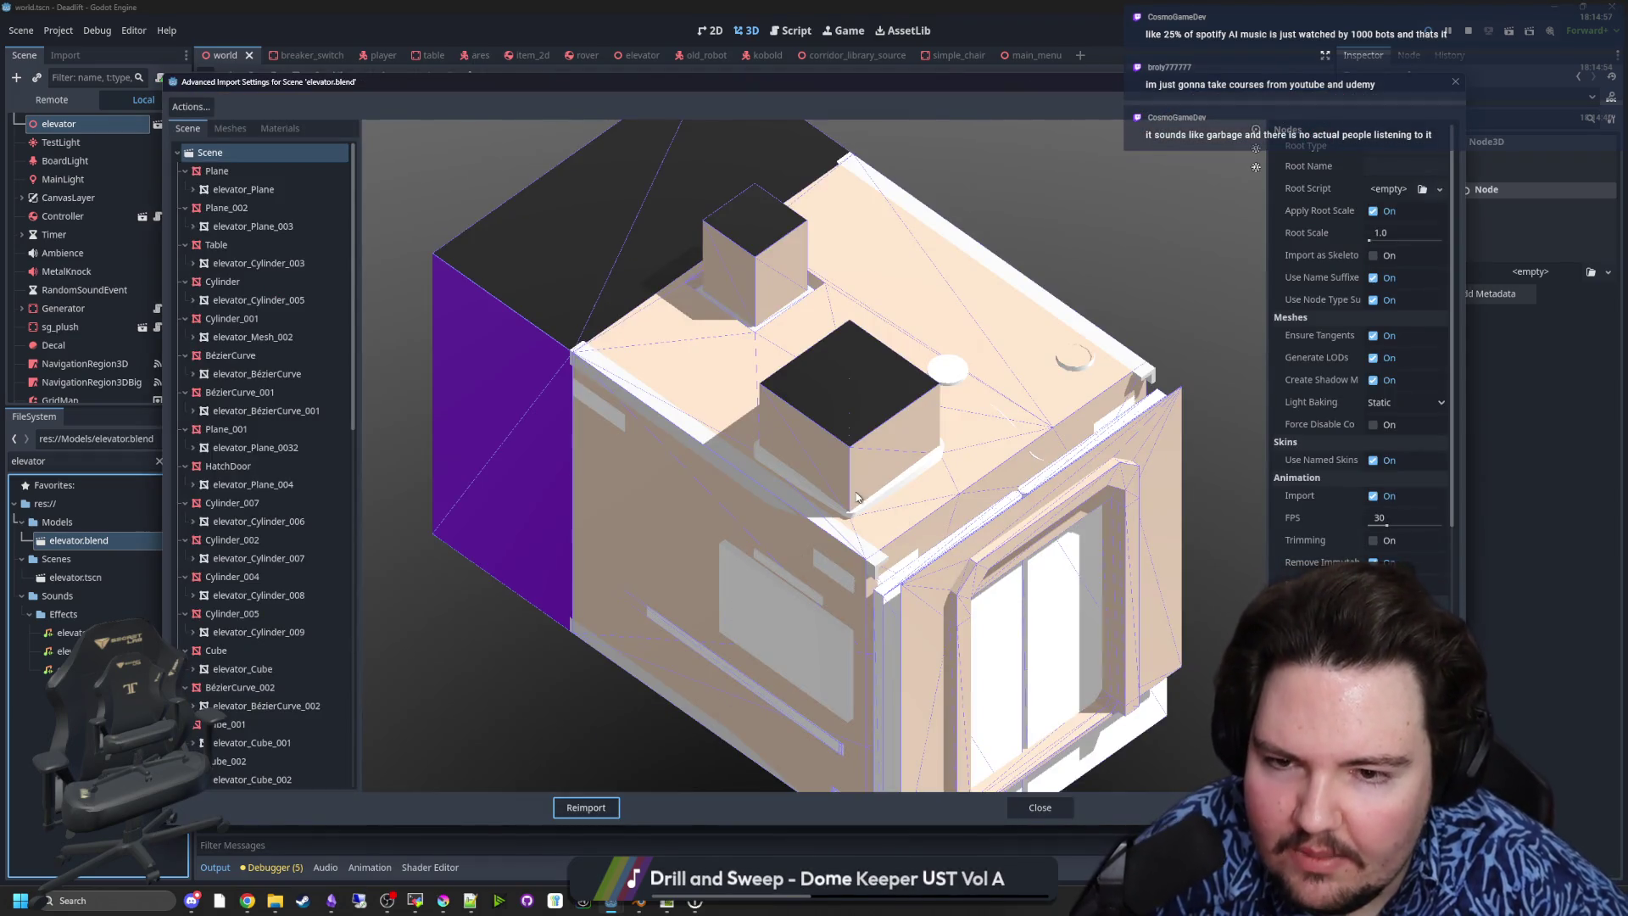
- Orbit and zoom the elevator preview to inspect the door side and purple box, then close it
{"action": "scroll", "coordinate": [856, 497], "scroll_direction": "down", "scroll_amount": 3}
{"action": "mouse_move", "coordinate": [856, 497]}
{"action": "left_mouse_down"}
{"action": "mouse_move", "coordinate": [799, 523]}
{"action": "mouse_move", "coordinate": [832, 574]}
{"action": "mouse_move", "coordinate": [857, 552]}
{"action": "mouse_move", "coordinate": [837, 535]}
{"action": "left_mouse_up"}
{"action": "scroll", "coordinate": [798, 523], "scroll_direction": "up", "scroll_amount": 10}
{"action": "scroll", "coordinate": [832, 574], "scroll_direction": "up", "scroll_amount": 3}
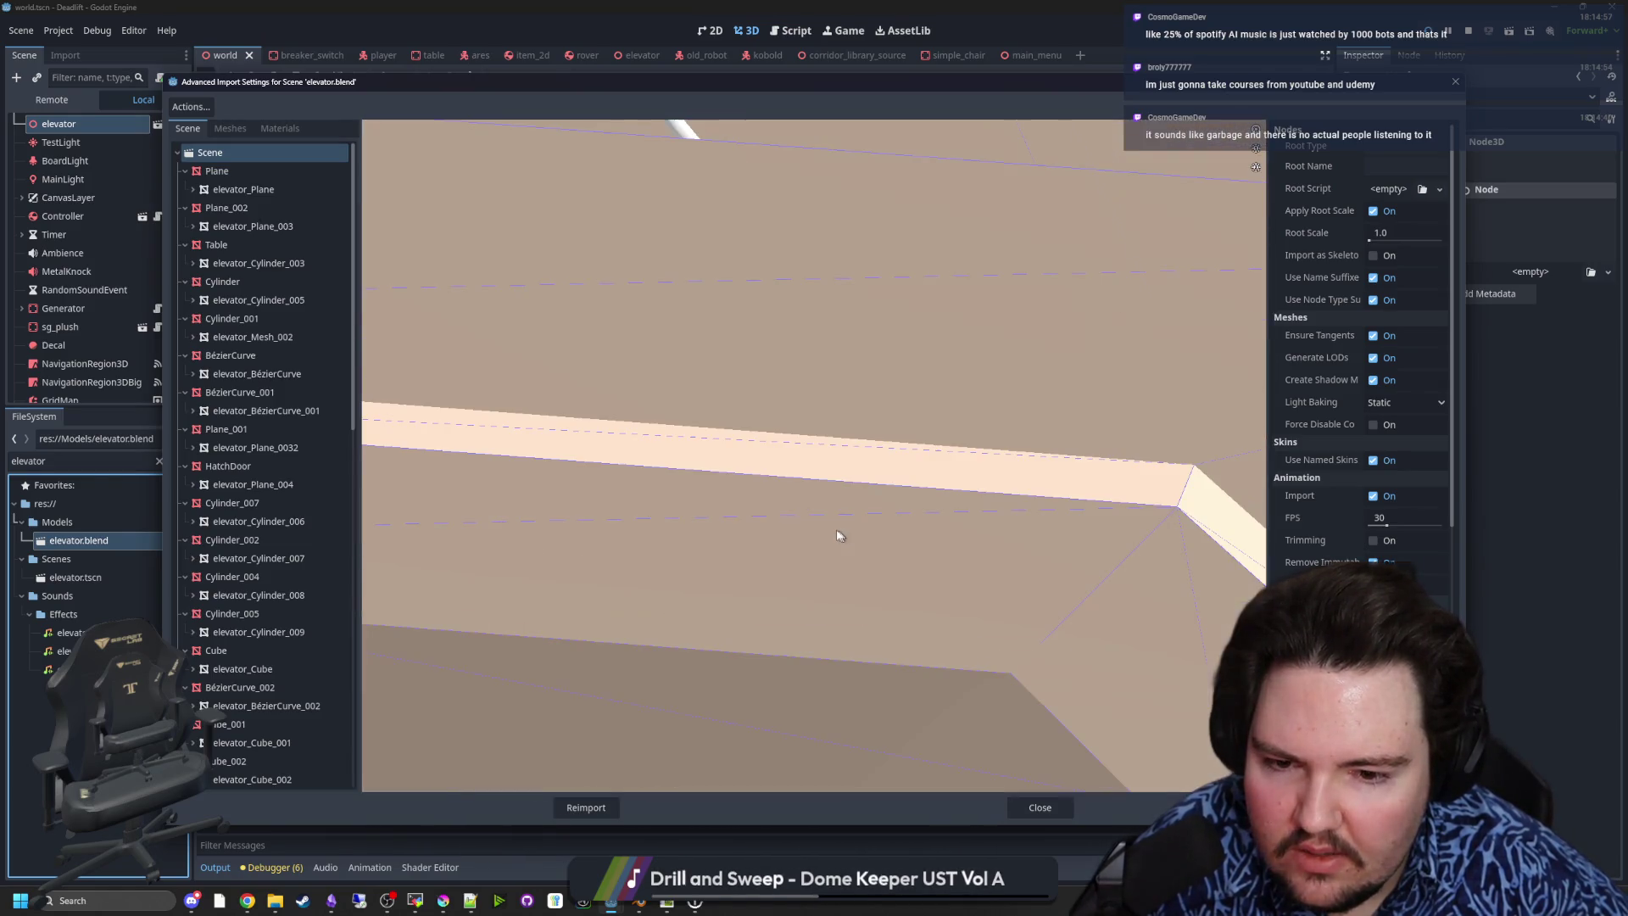
{"action": "scroll", "coordinate": [821, 540], "scroll_direction": "down", "scroll_amount": 5}
{"action": "mouse_move", "coordinate": [781, 584]}
{"action": "left_mouse_down"}
{"action": "mouse_move", "coordinate": [840, 574]}
{"action": "mouse_move", "coordinate": [740, 615]}
{"action": "mouse_move", "coordinate": [785, 607]}
{"action": "mouse_move", "coordinate": [821, 563]}
{"action": "mouse_move", "coordinate": [871, 597]}
{"action": "left_mouse_up"}
{"action": "scroll", "coordinate": [843, 572], "scroll_direction": "up", "scroll_amount": 5}
{"action": "scroll", "coordinate": [863, 557], "scroll_direction": "down", "scroll_amount": 5}
{"action": "scroll", "coordinate": [740, 616], "scroll_direction": "up", "scroll_amount": 5}
{"action": "scroll", "coordinate": [763, 596], "scroll_direction": "down", "scroll_amount": 5}
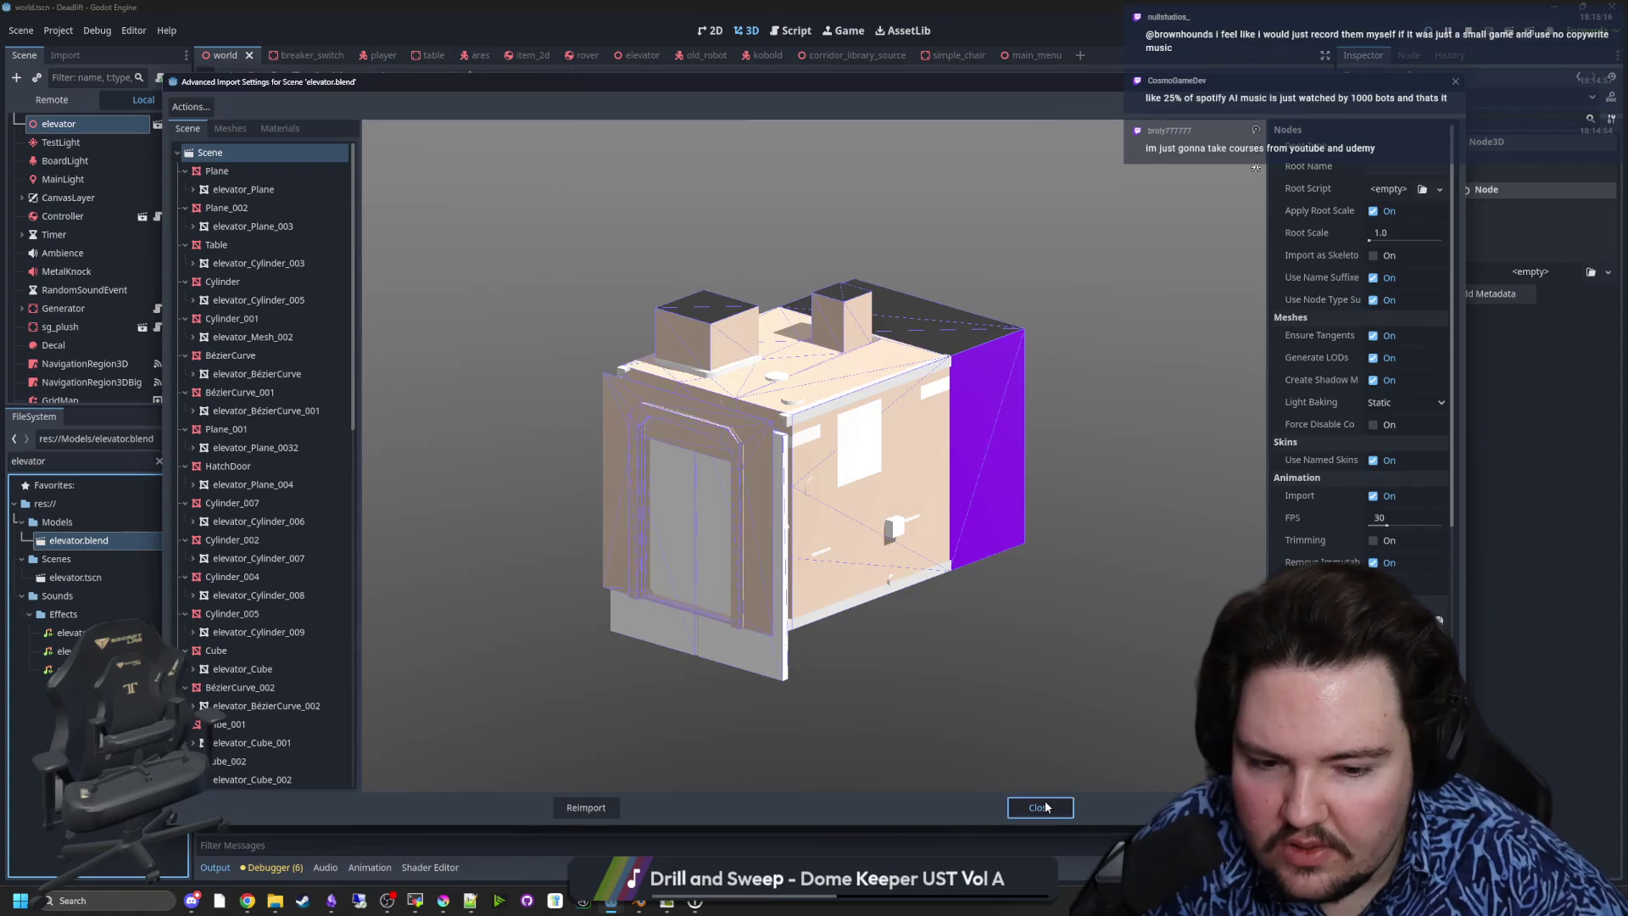
{"action": "left_click", "coordinate": [1040, 807]}
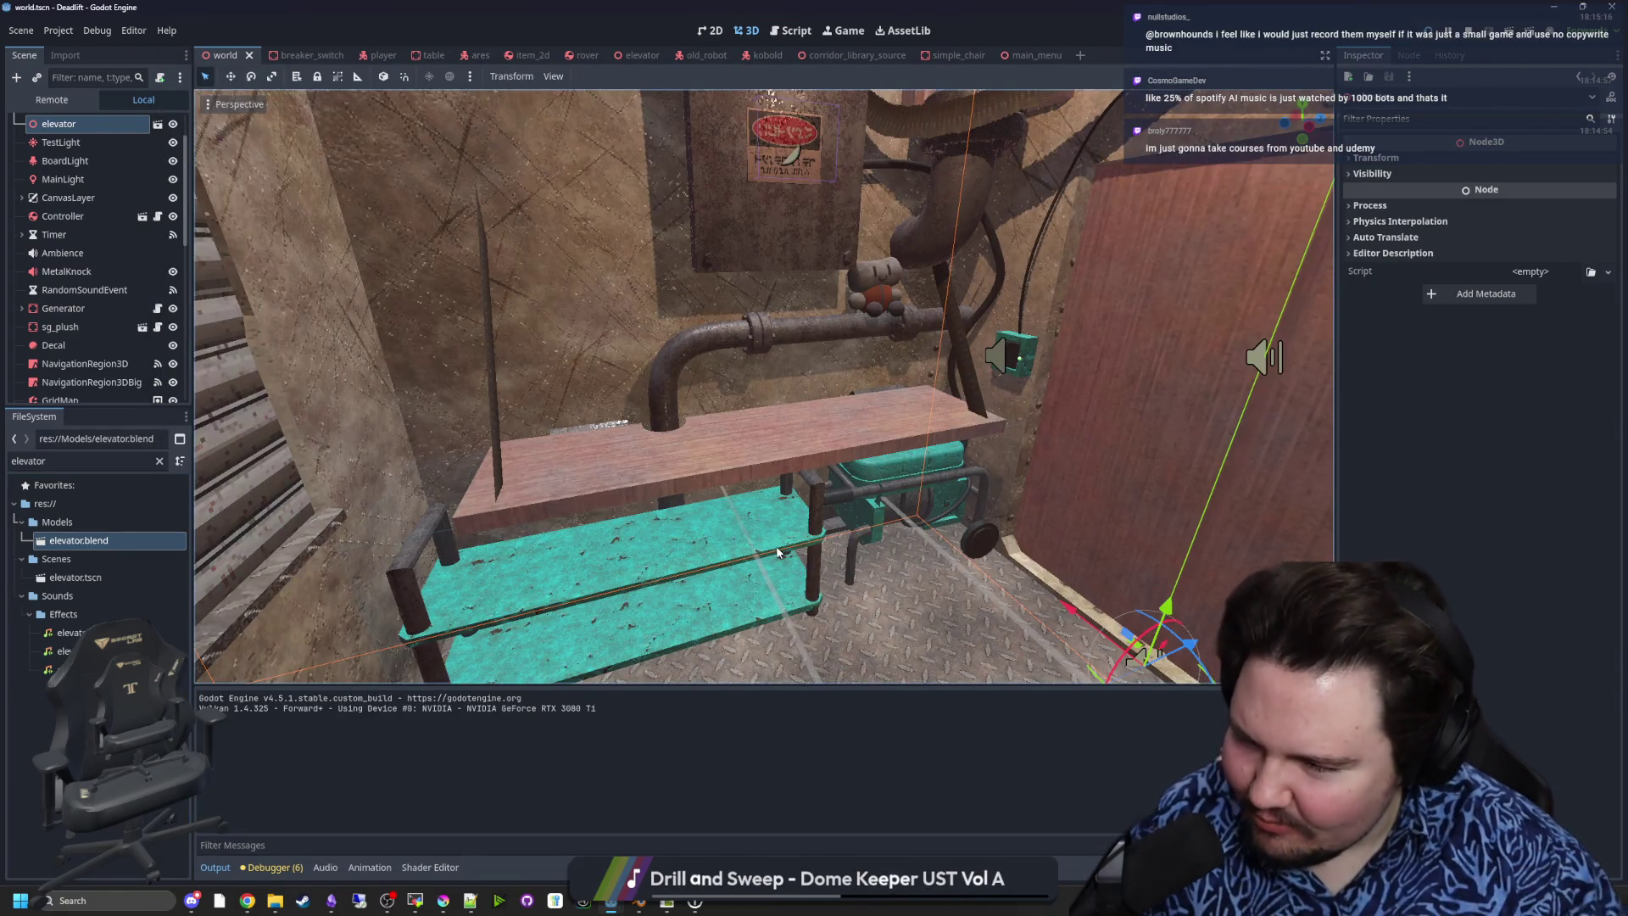
- Widen the bench's CollisionShape3D box along X to about 1.03 × 1.80 × 4.18 and save
{"action": "key", "text": "f"}
{"action": "scroll", "coordinate": [522, 417], "scroll_direction": "up", "scroll_amount": 5}
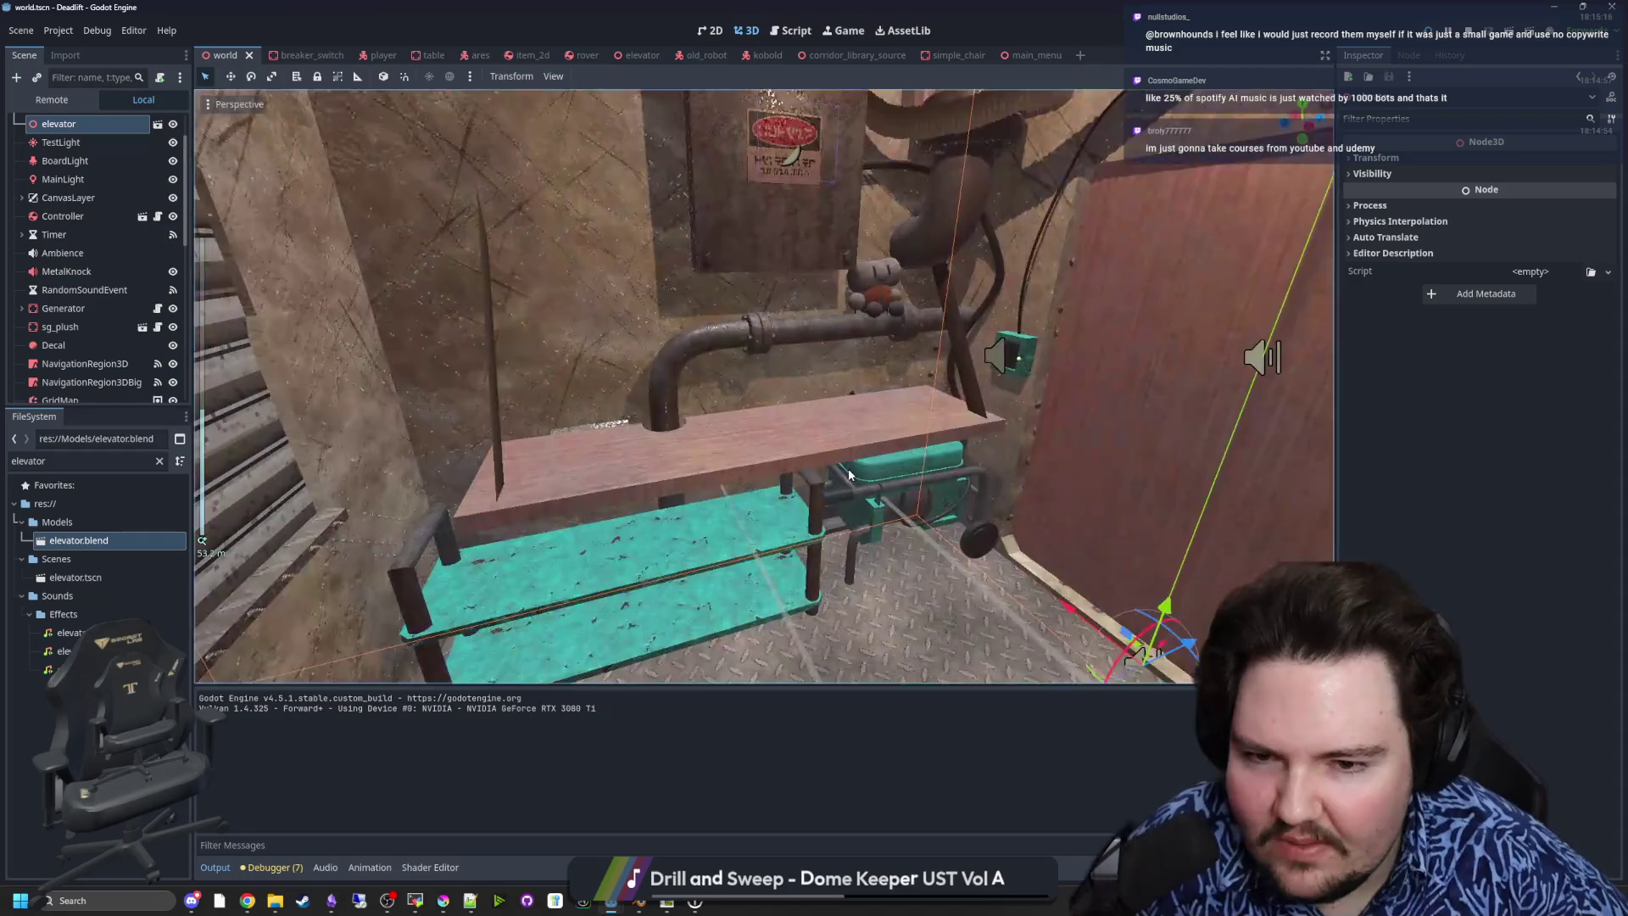
{"action": "scroll", "coordinate": [495, 438], "scroll_direction": "down", "scroll_amount": 3}
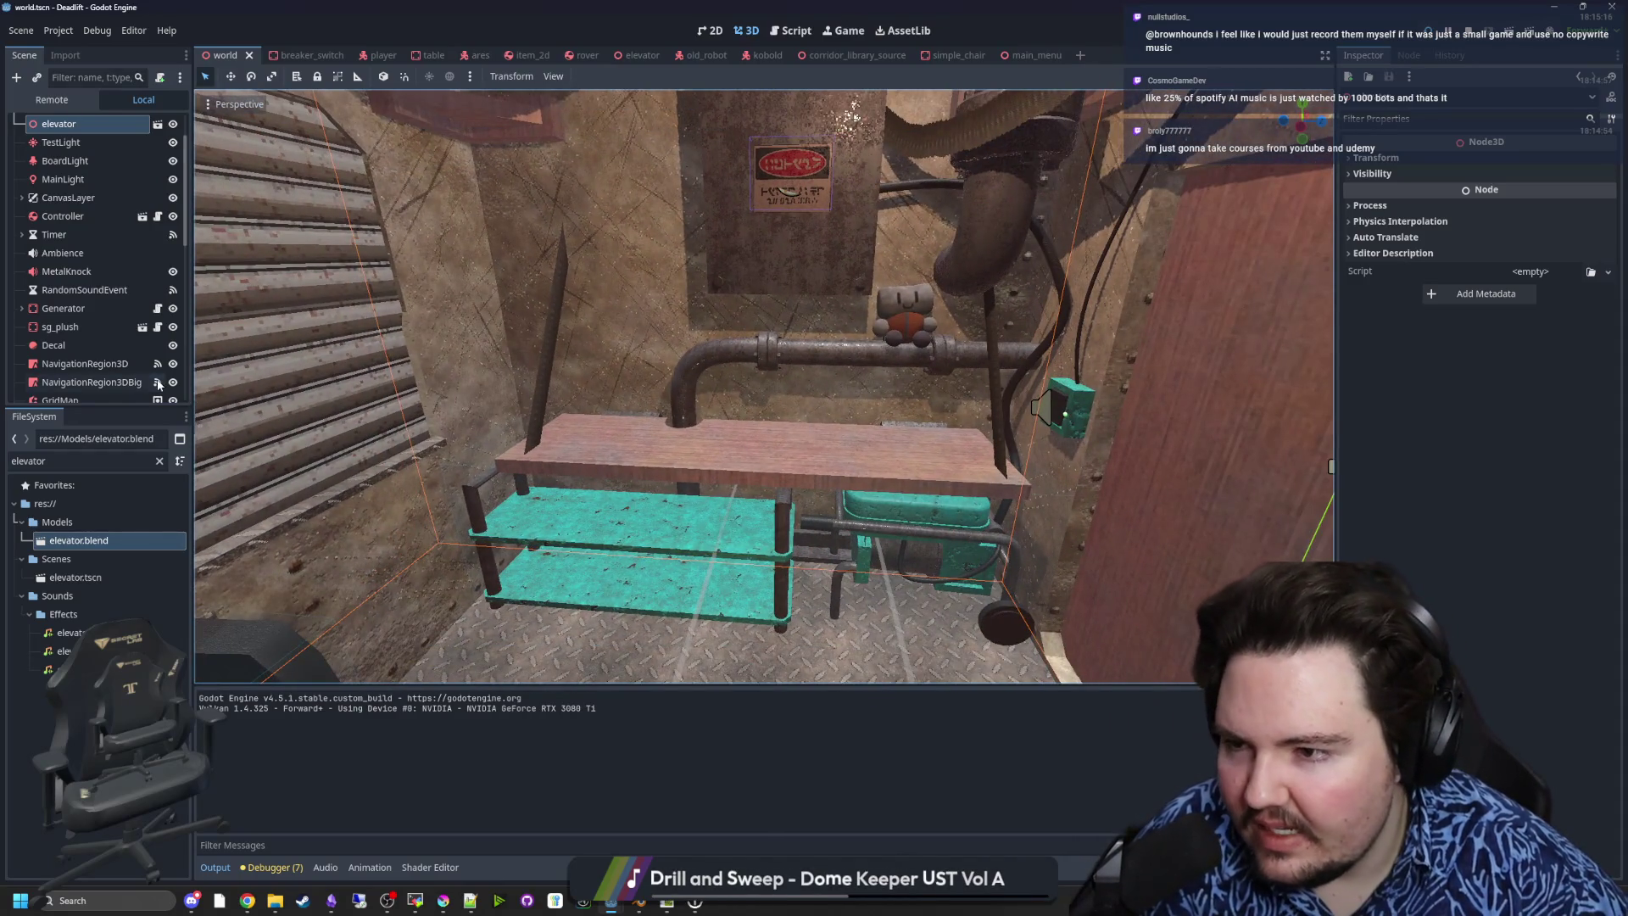
{"action": "scroll", "coordinate": [93, 279], "scroll_direction": "down", "scroll_amount": 8}
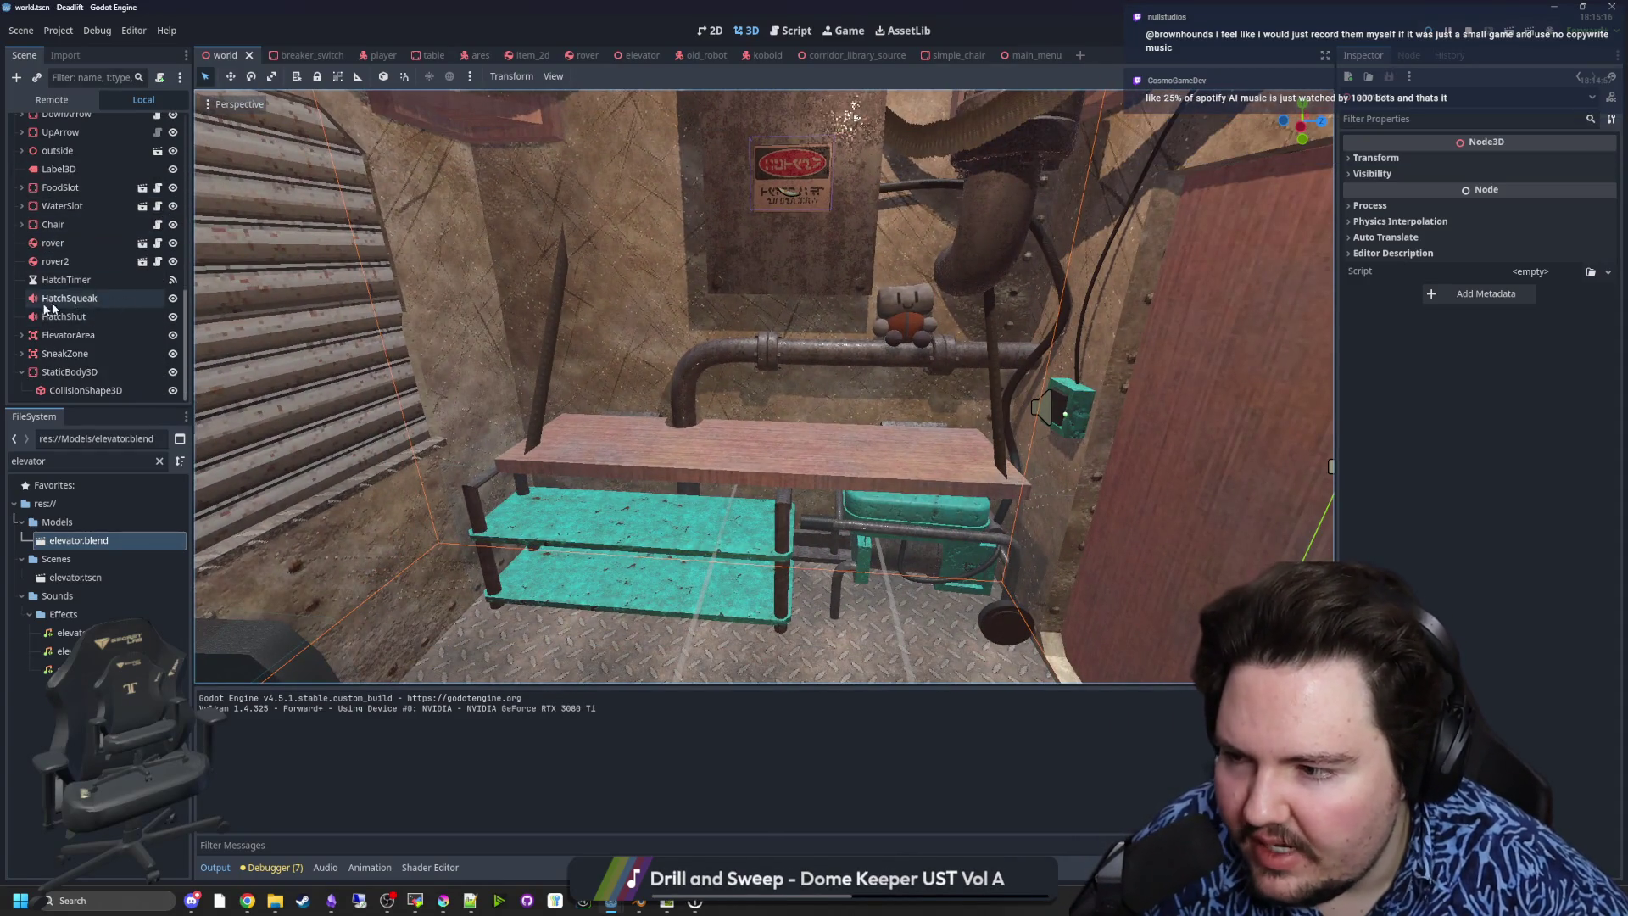
{"action": "double_click", "coordinate": [70, 371]}
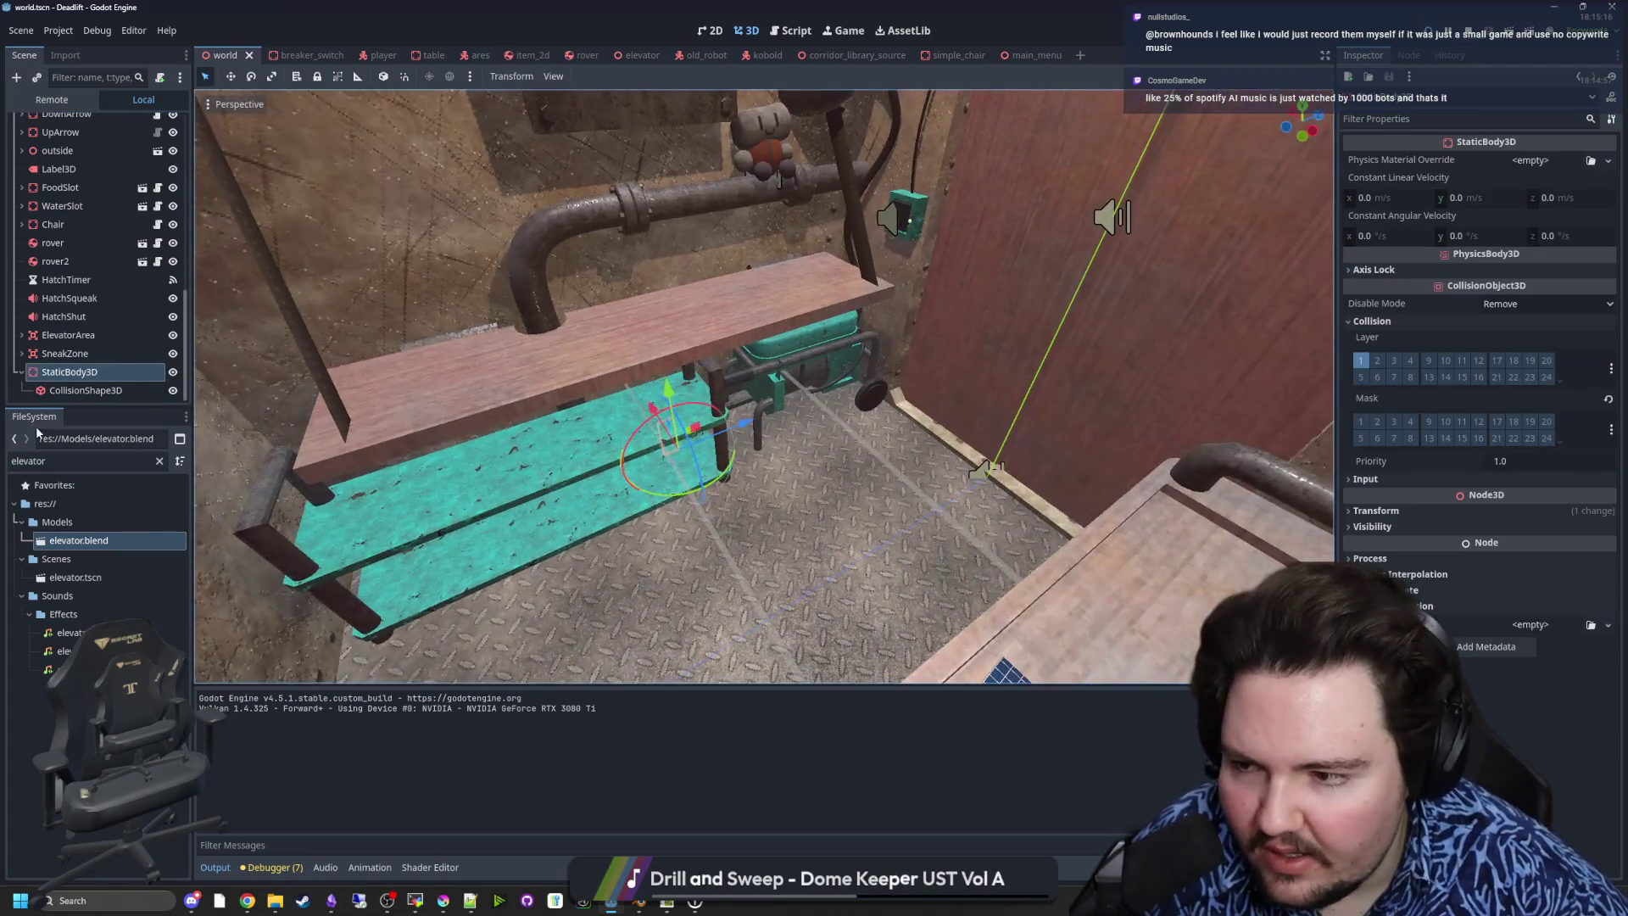
{"action": "double_click", "coordinate": [85, 390]}
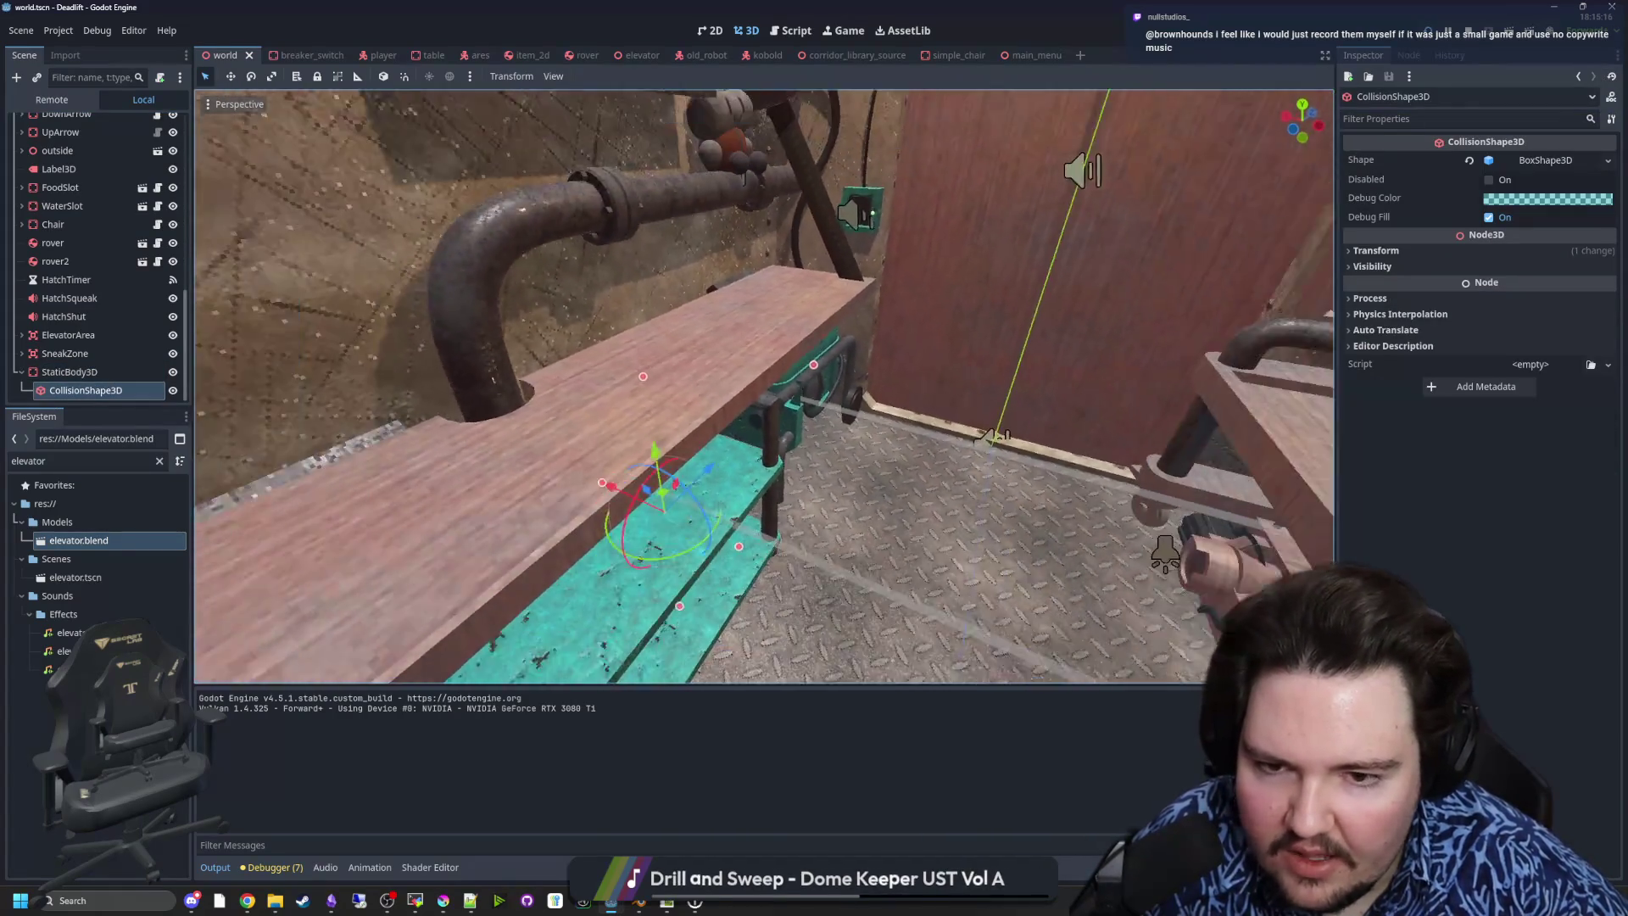
{"action": "mouse_move", "coordinate": [763, 381]}
{"action": "left_mouse_down"}
{"action": "mouse_move", "coordinate": [814, 375]}
{"action": "mouse_move", "coordinate": [821, 339]}
{"action": "left_mouse_up"}
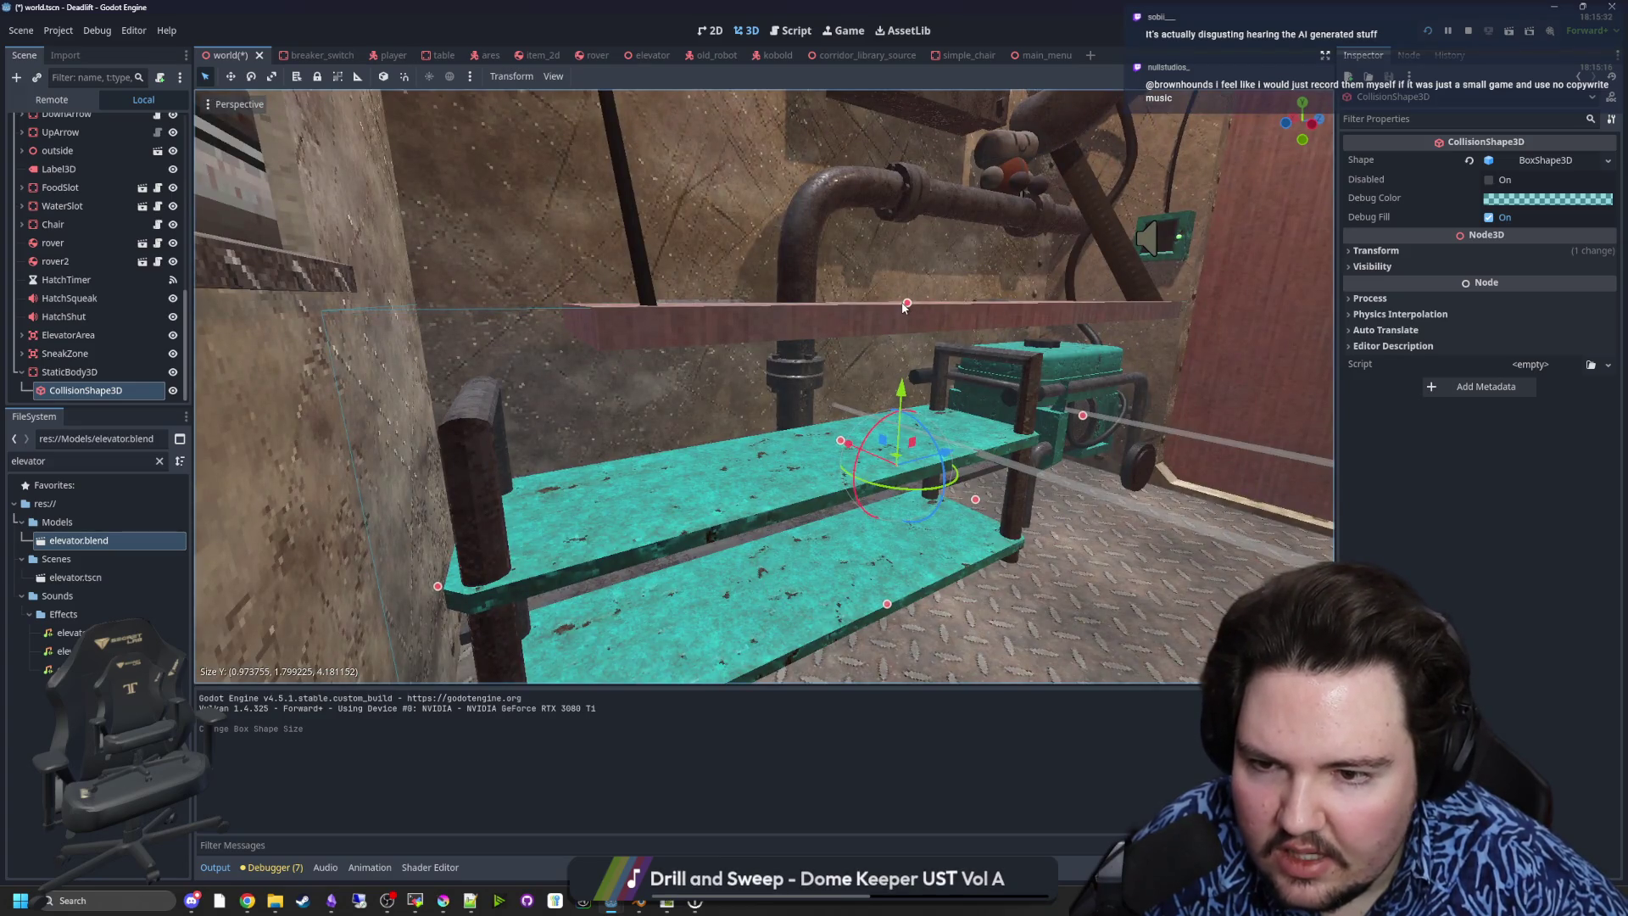
{"action": "left_click_drag", "start_coordinate": [904, 307], "coordinate": [875, 144]}
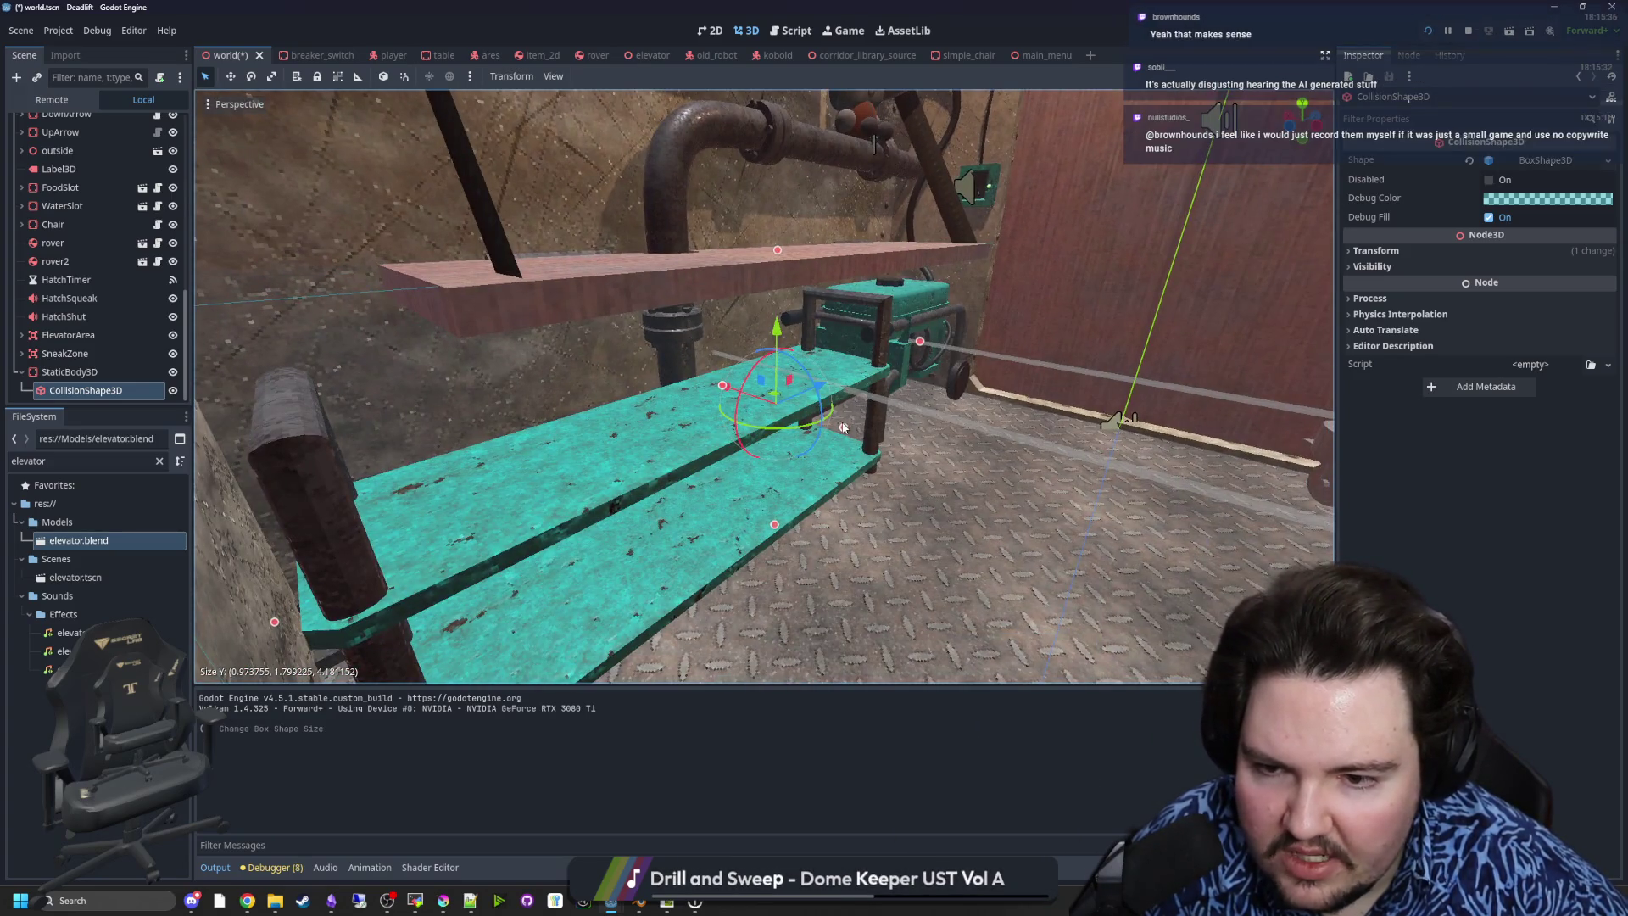
{"action": "left_click_drag", "start_coordinate": [844, 426], "coordinate": [856, 430]}
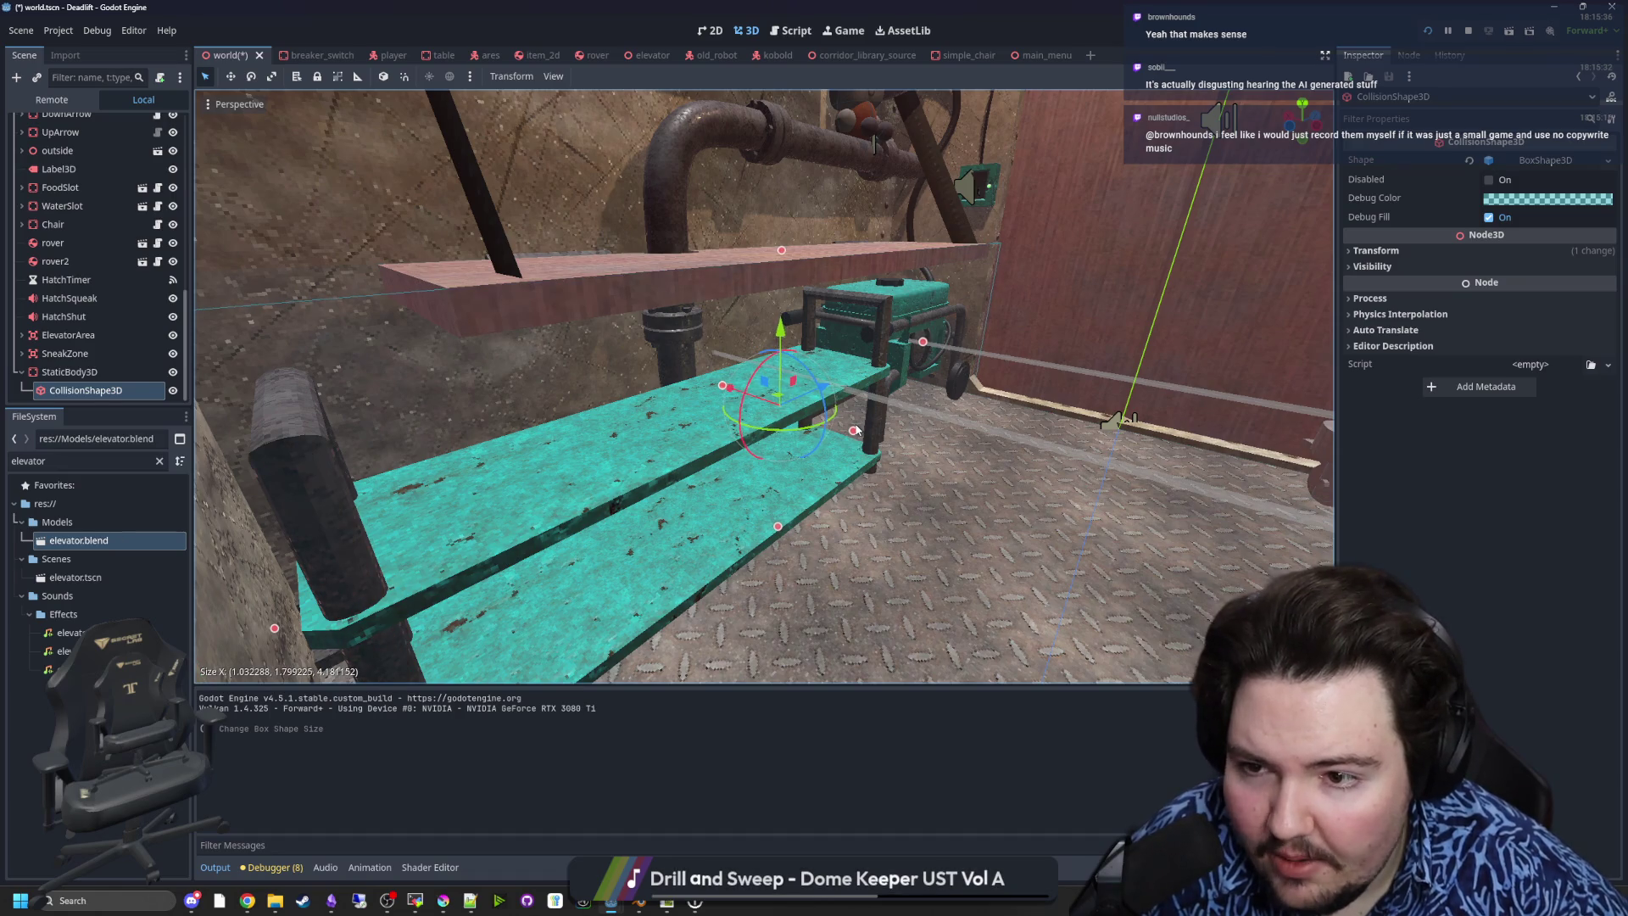
{"action": "key", "text": "w"}
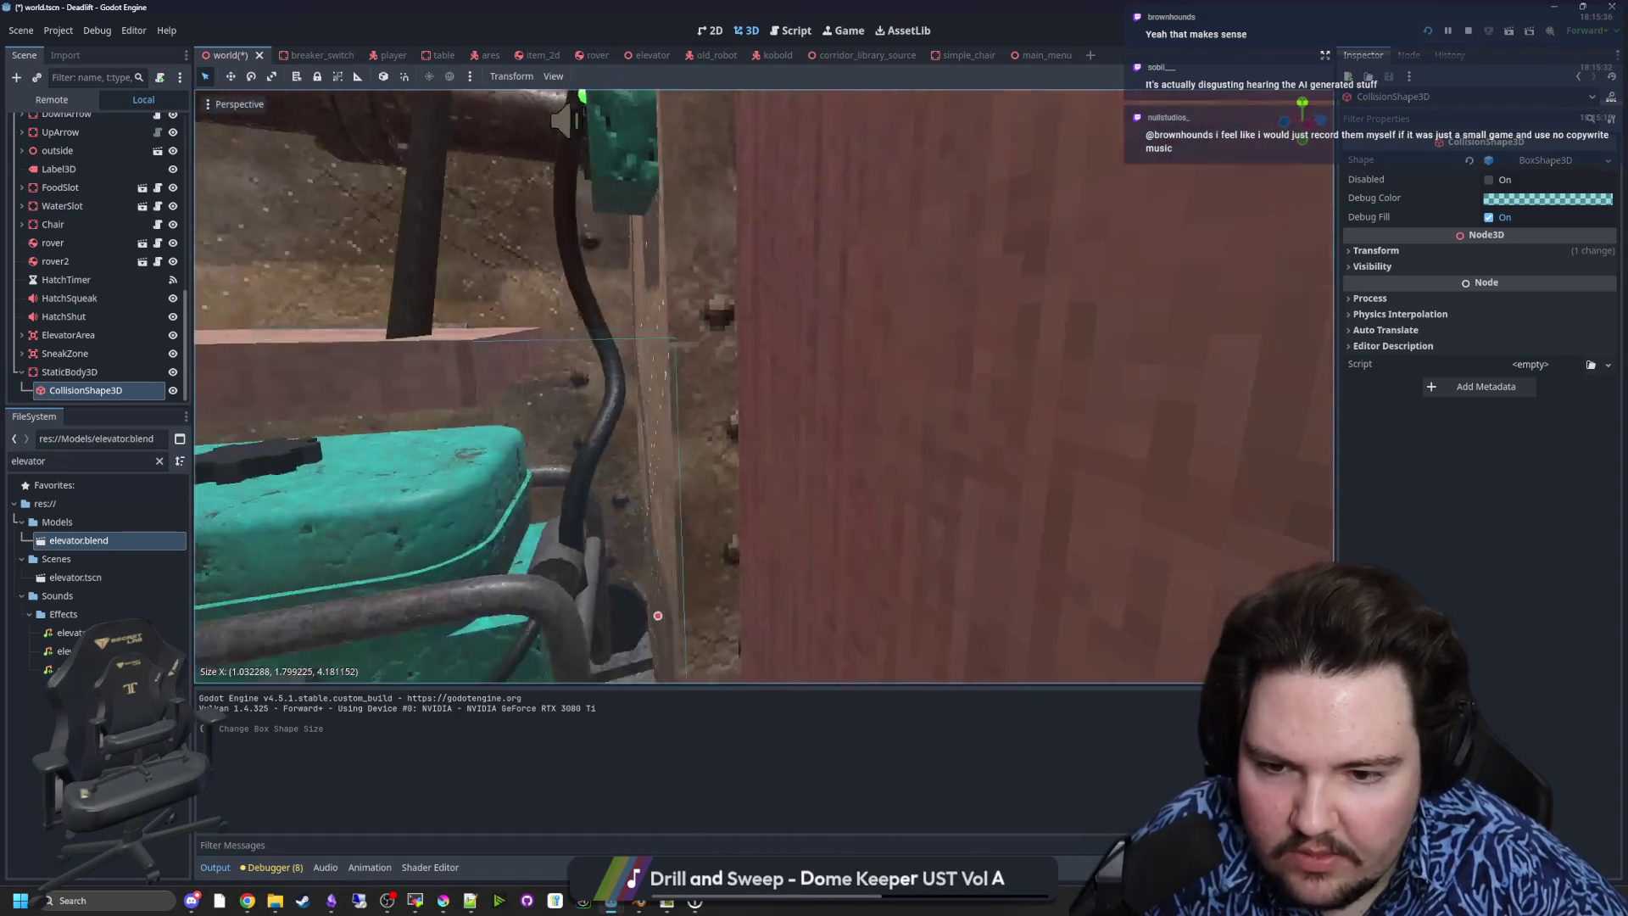
{"action": "key", "text": "s"}
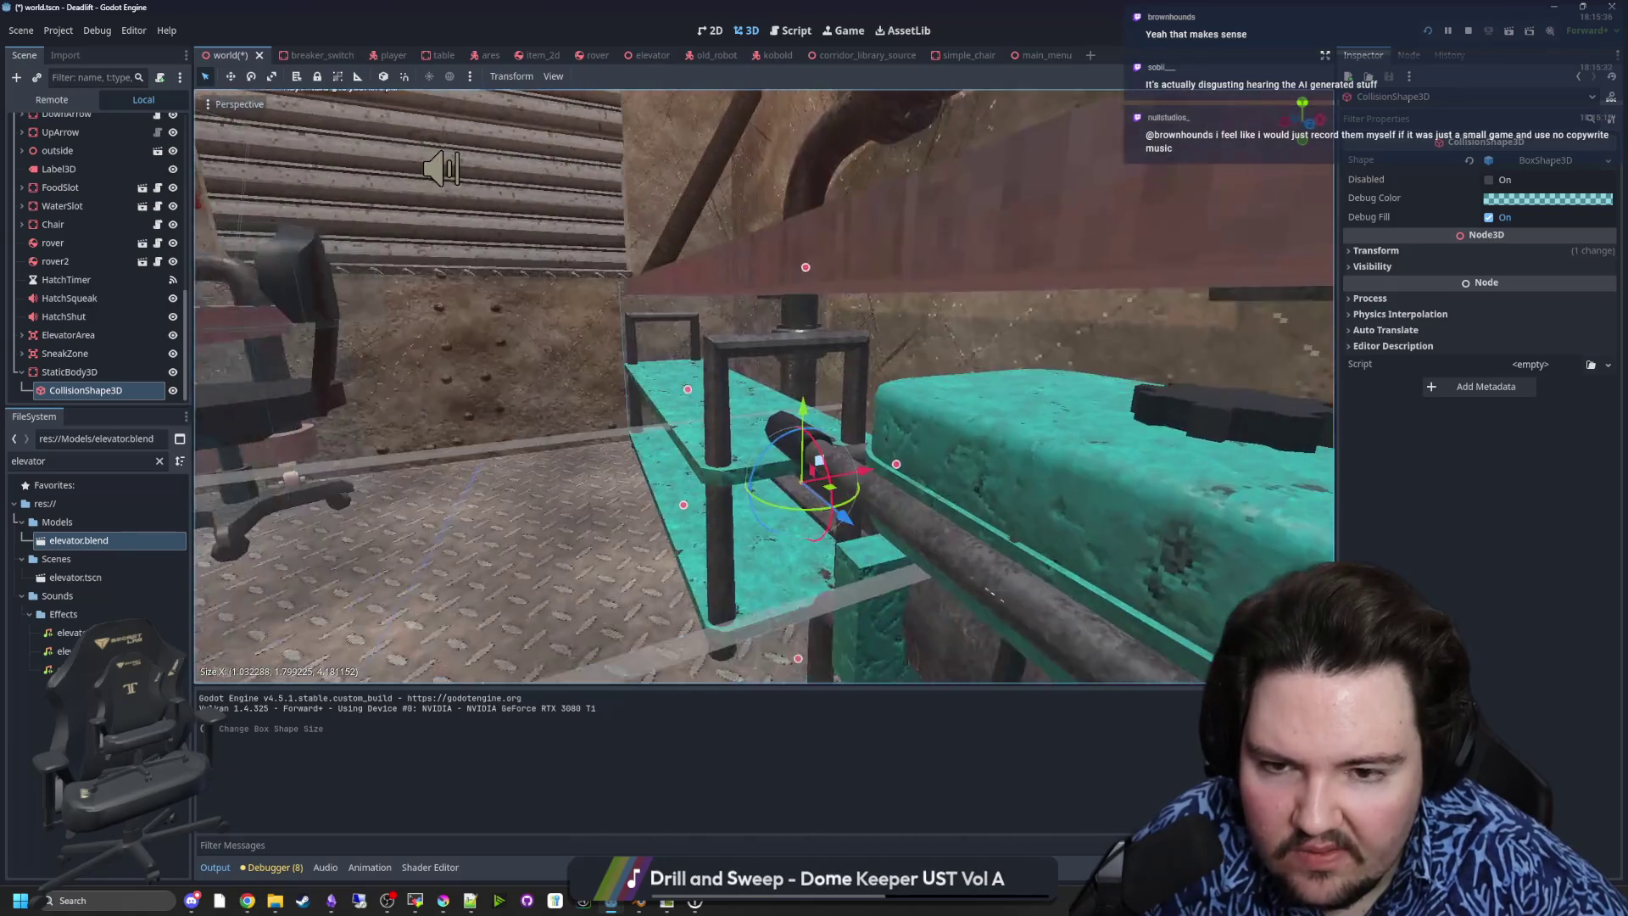
{"action": "key", "text": "ctrl+s"}
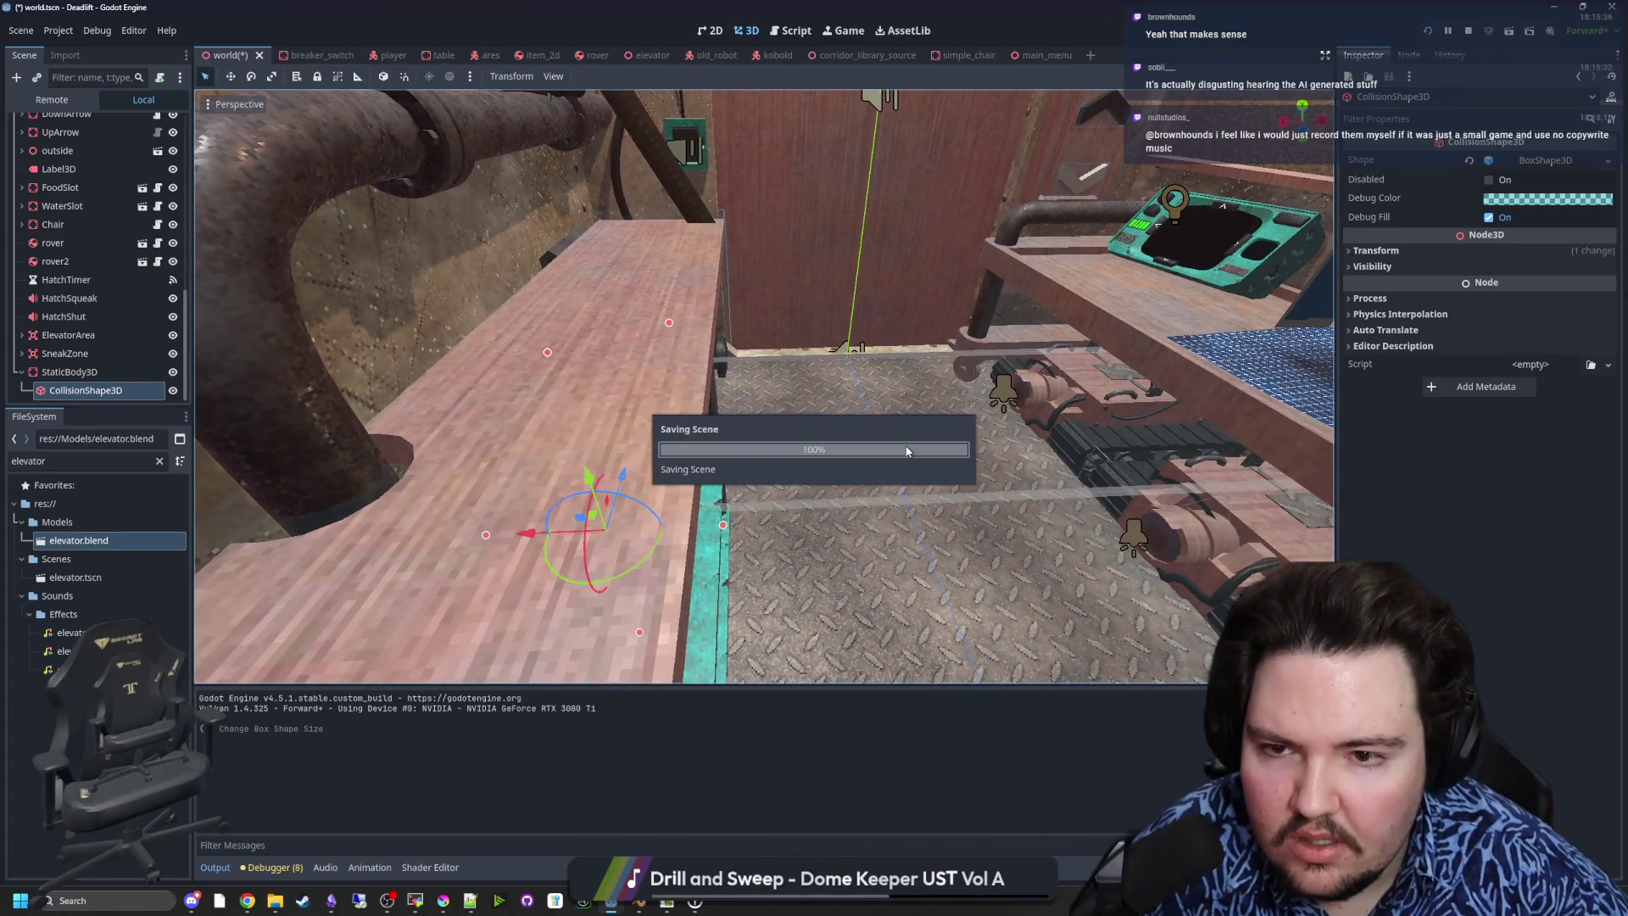
- Rerun the game, press Play, walk through the building door into the elevator, then pause
{"action": "left_click", "coordinate": [1428, 30]}
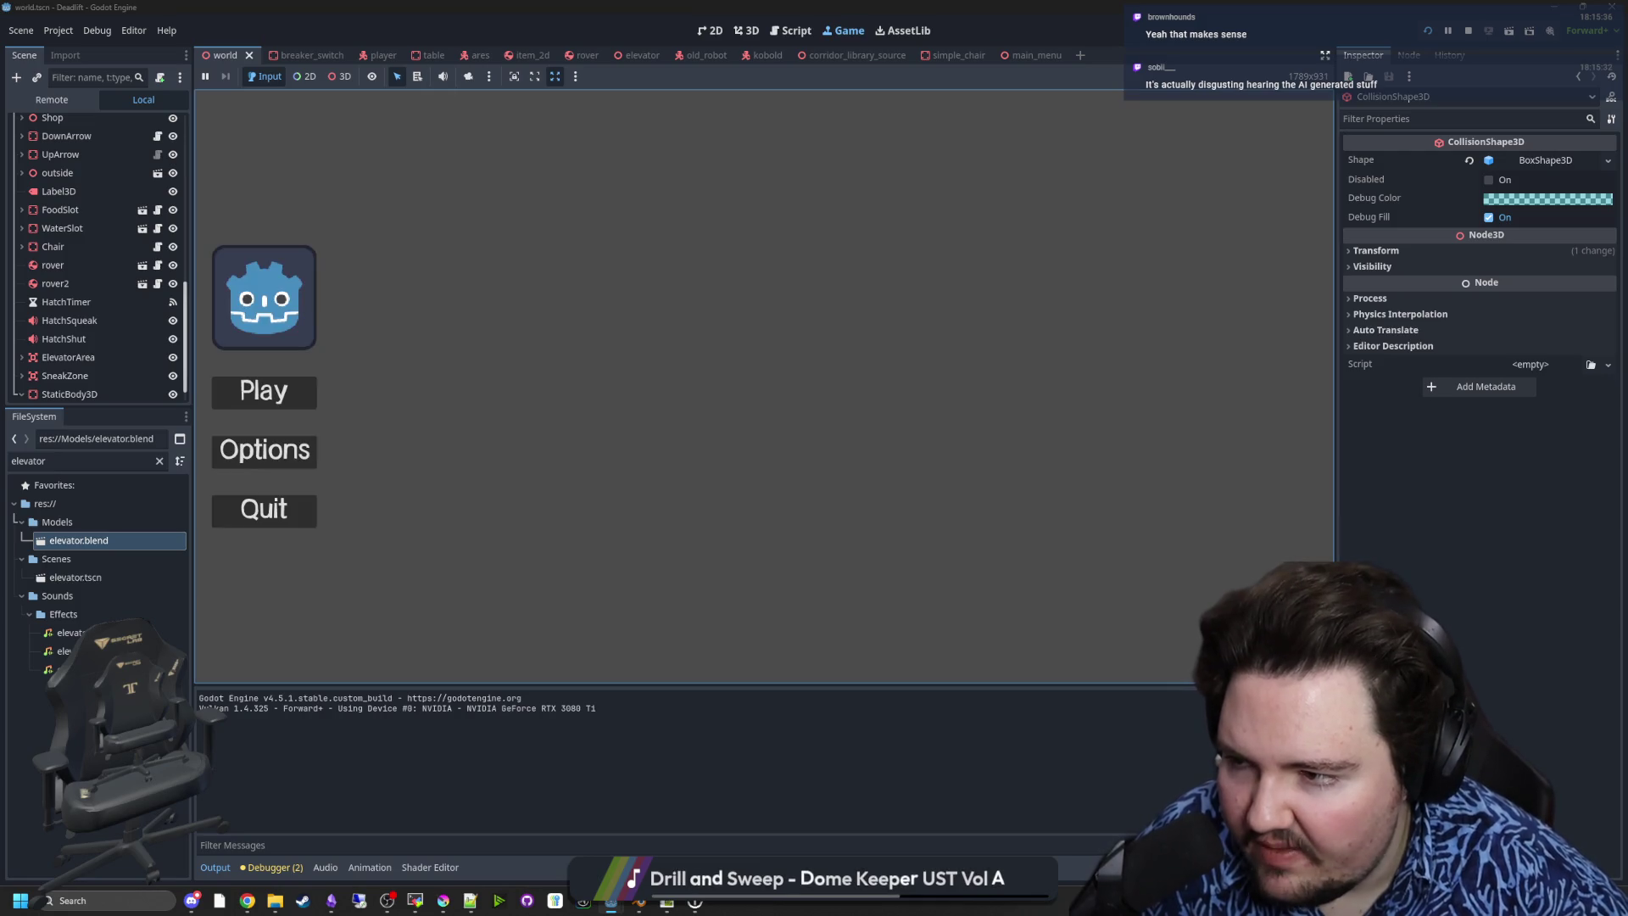
{"action": "left_click", "coordinate": [291, 400]}
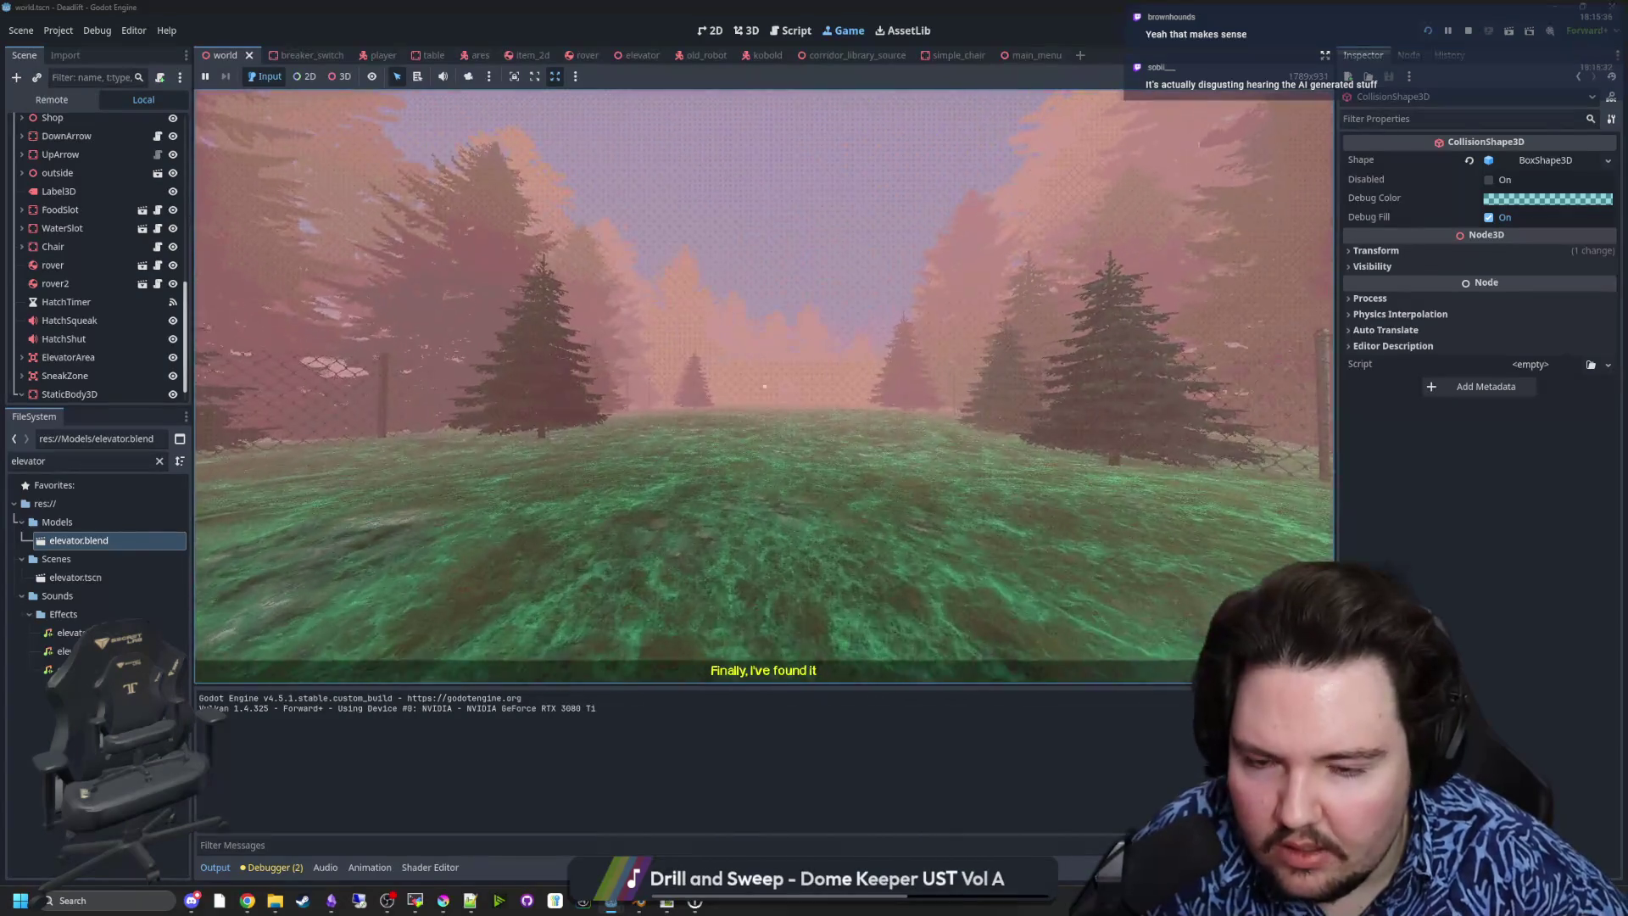
{"action": "key", "text": "w"}
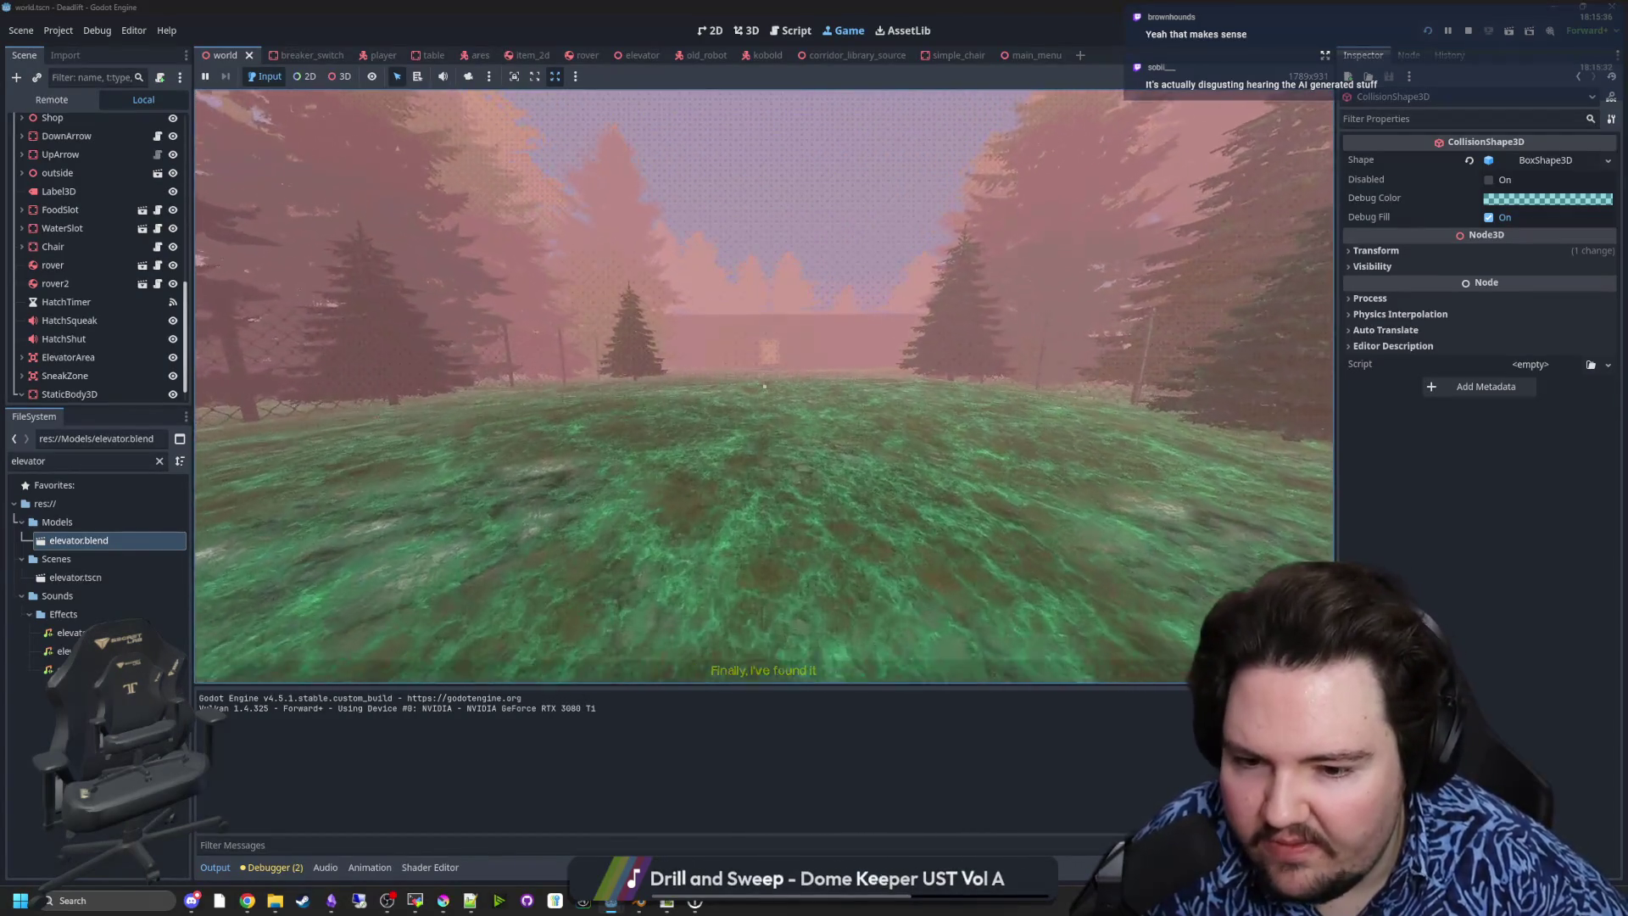
{"action": "key", "text": "w"}
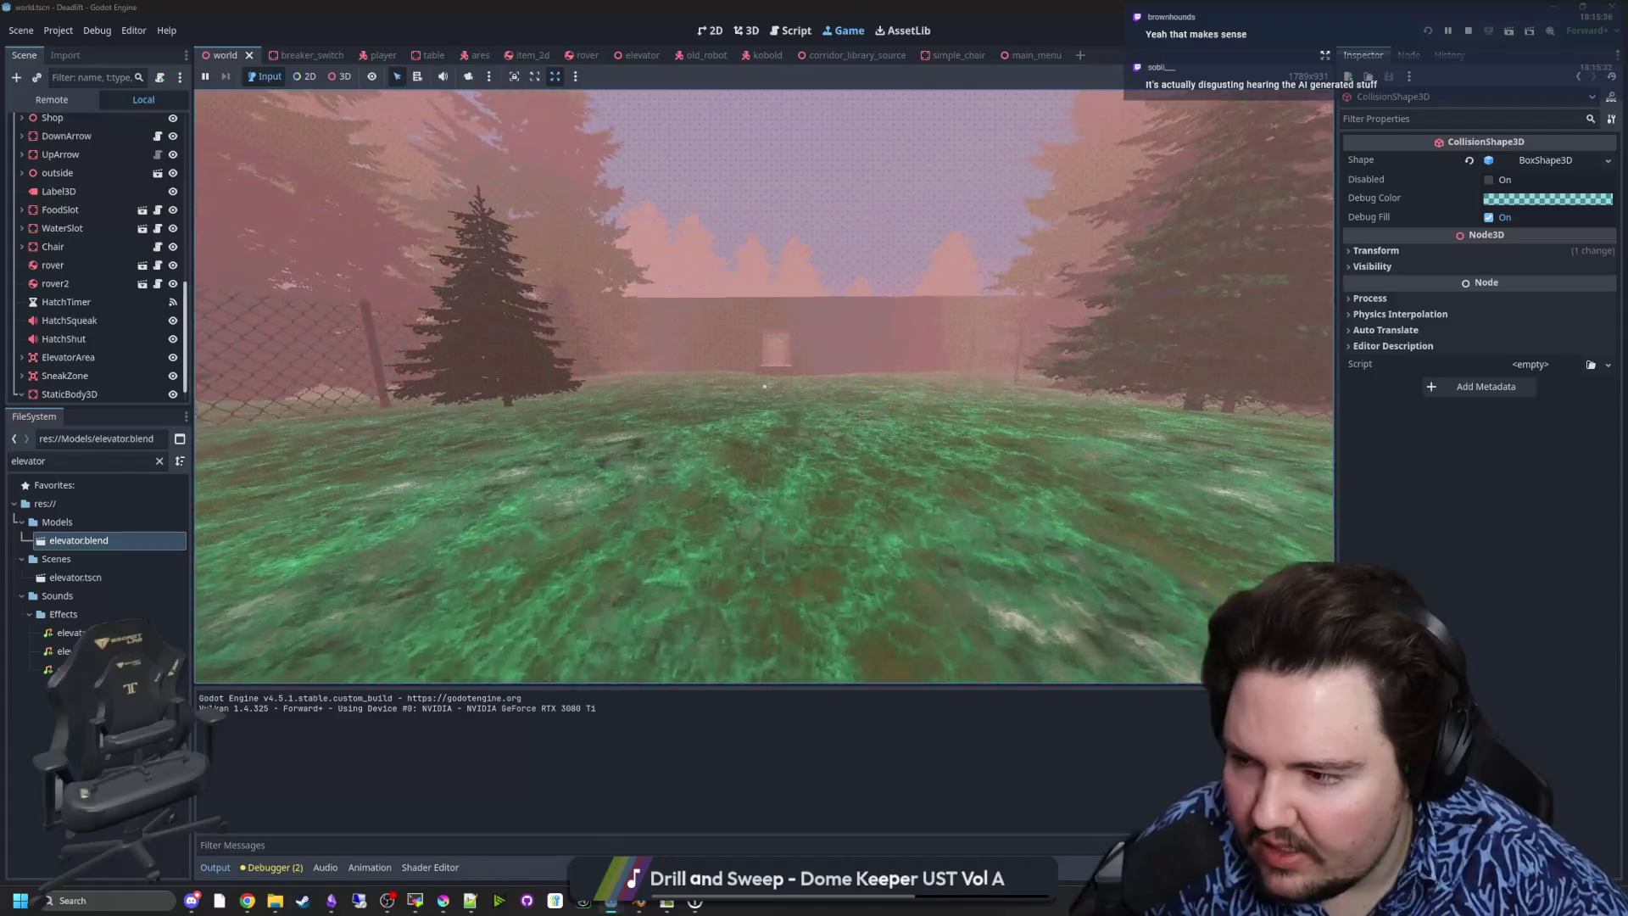
{"action": "key", "text": "w"}
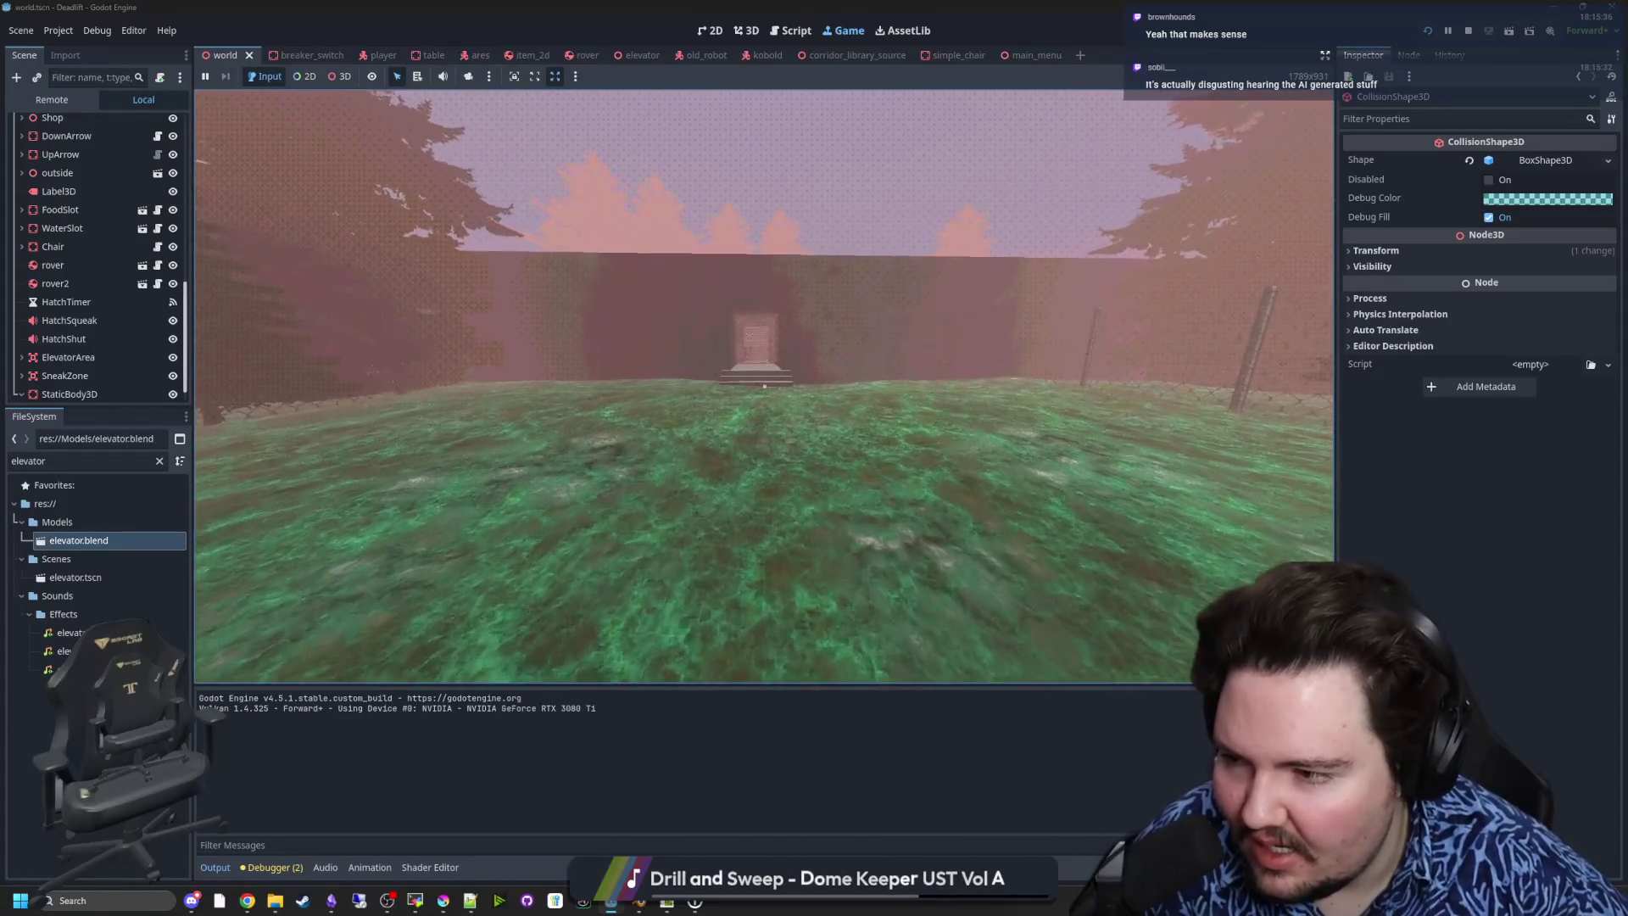
{"action": "key", "text": "w"}
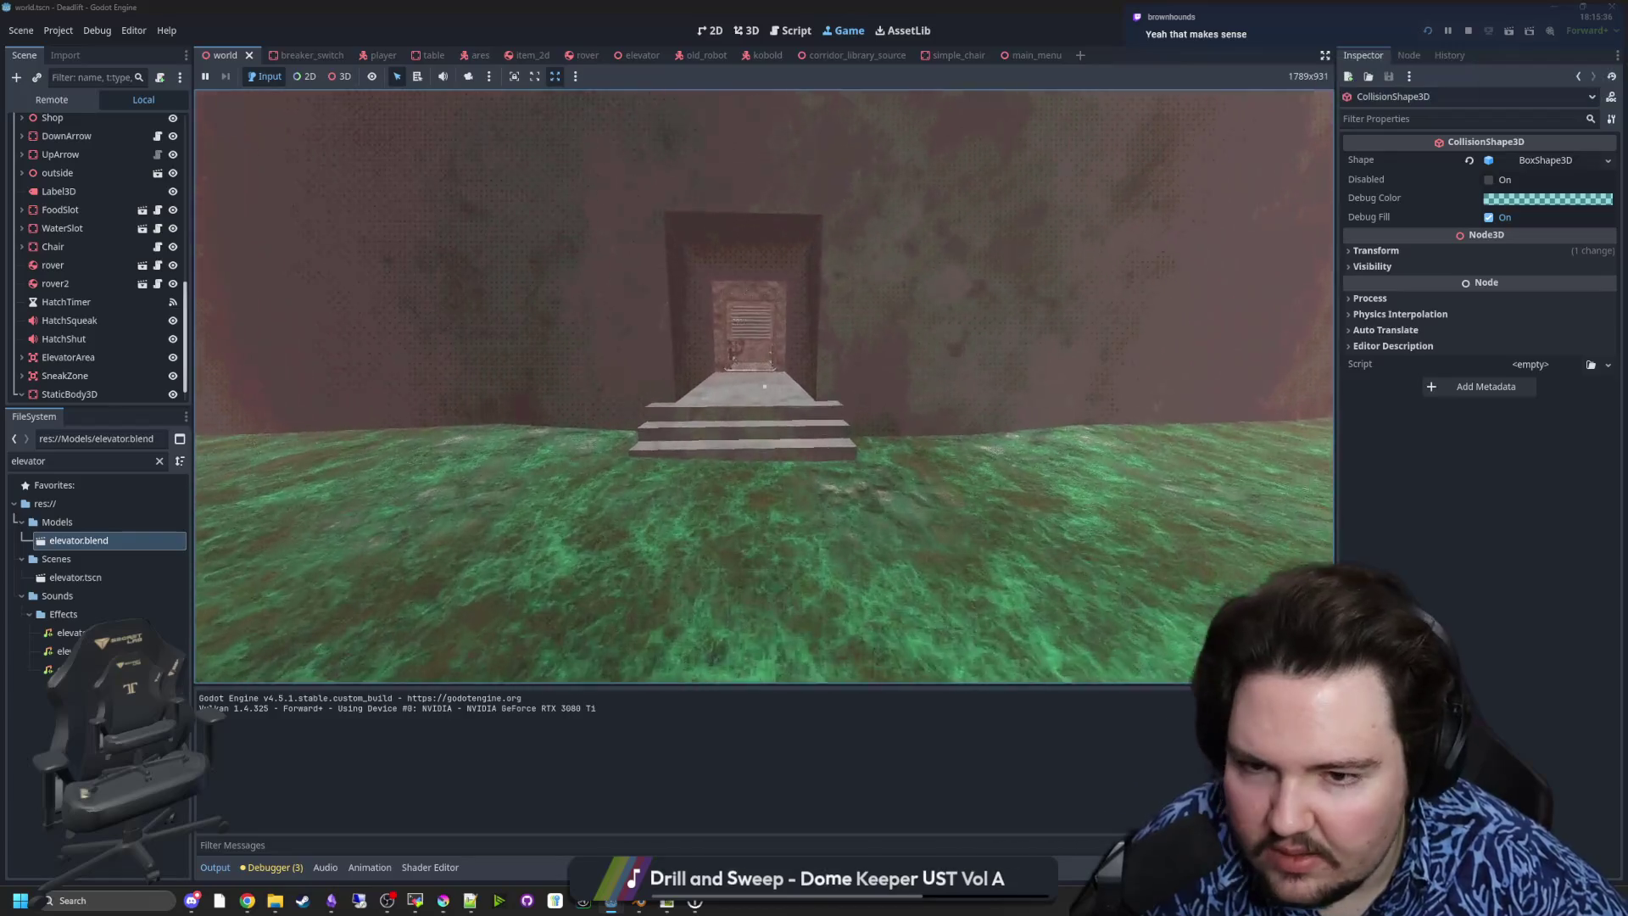
{"action": "key", "text": "w"}
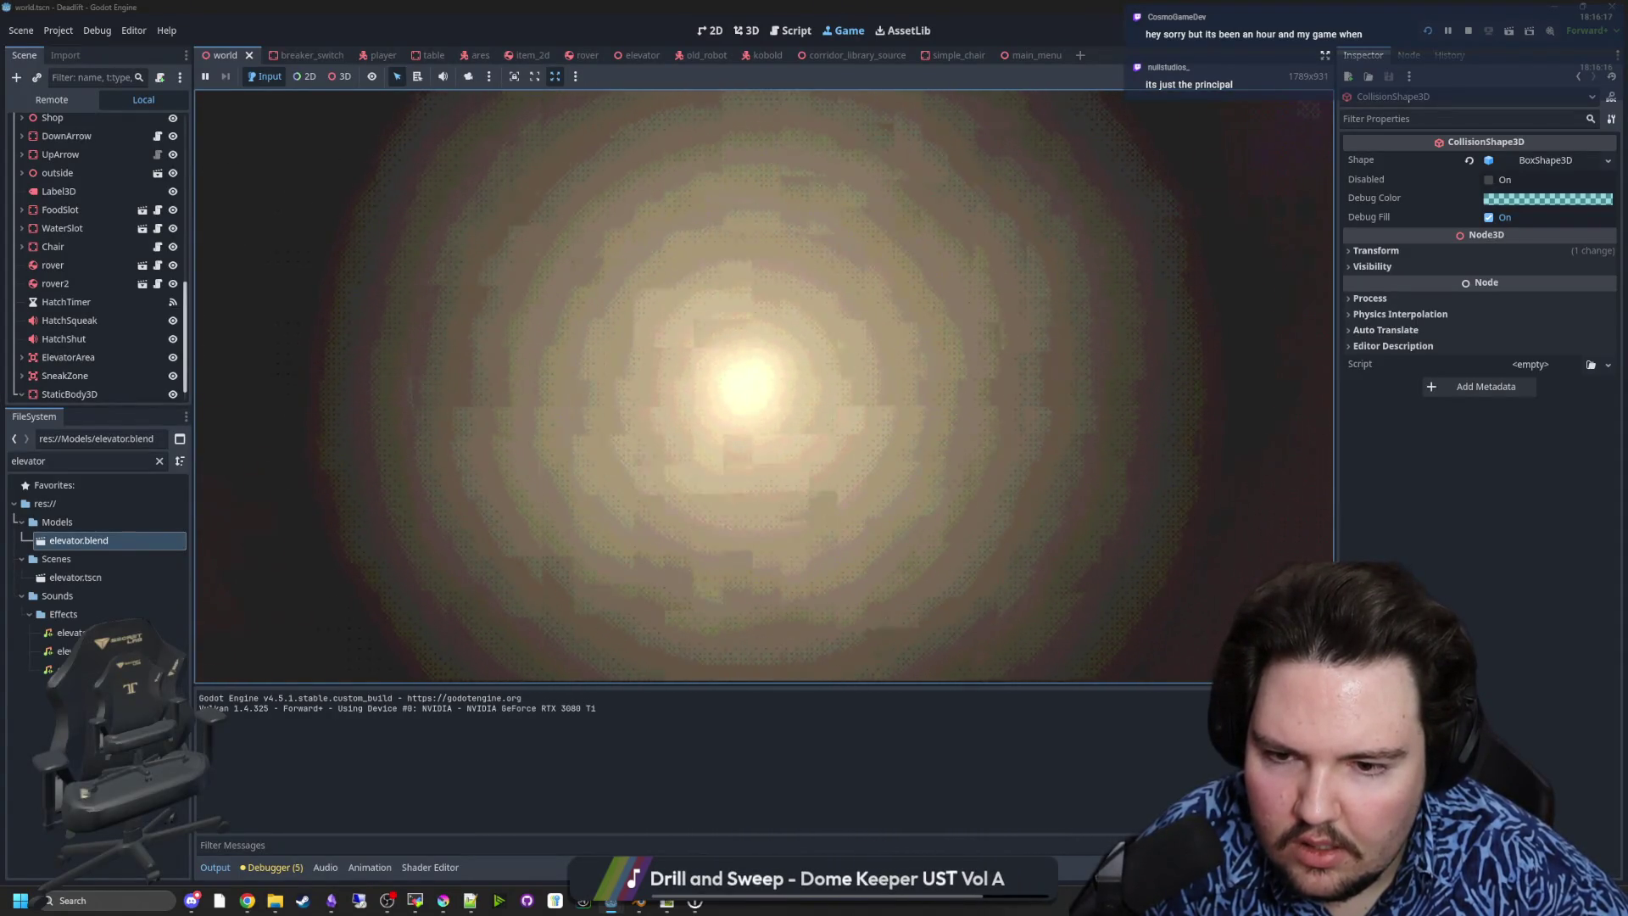
{"action": "key", "text": "super"}
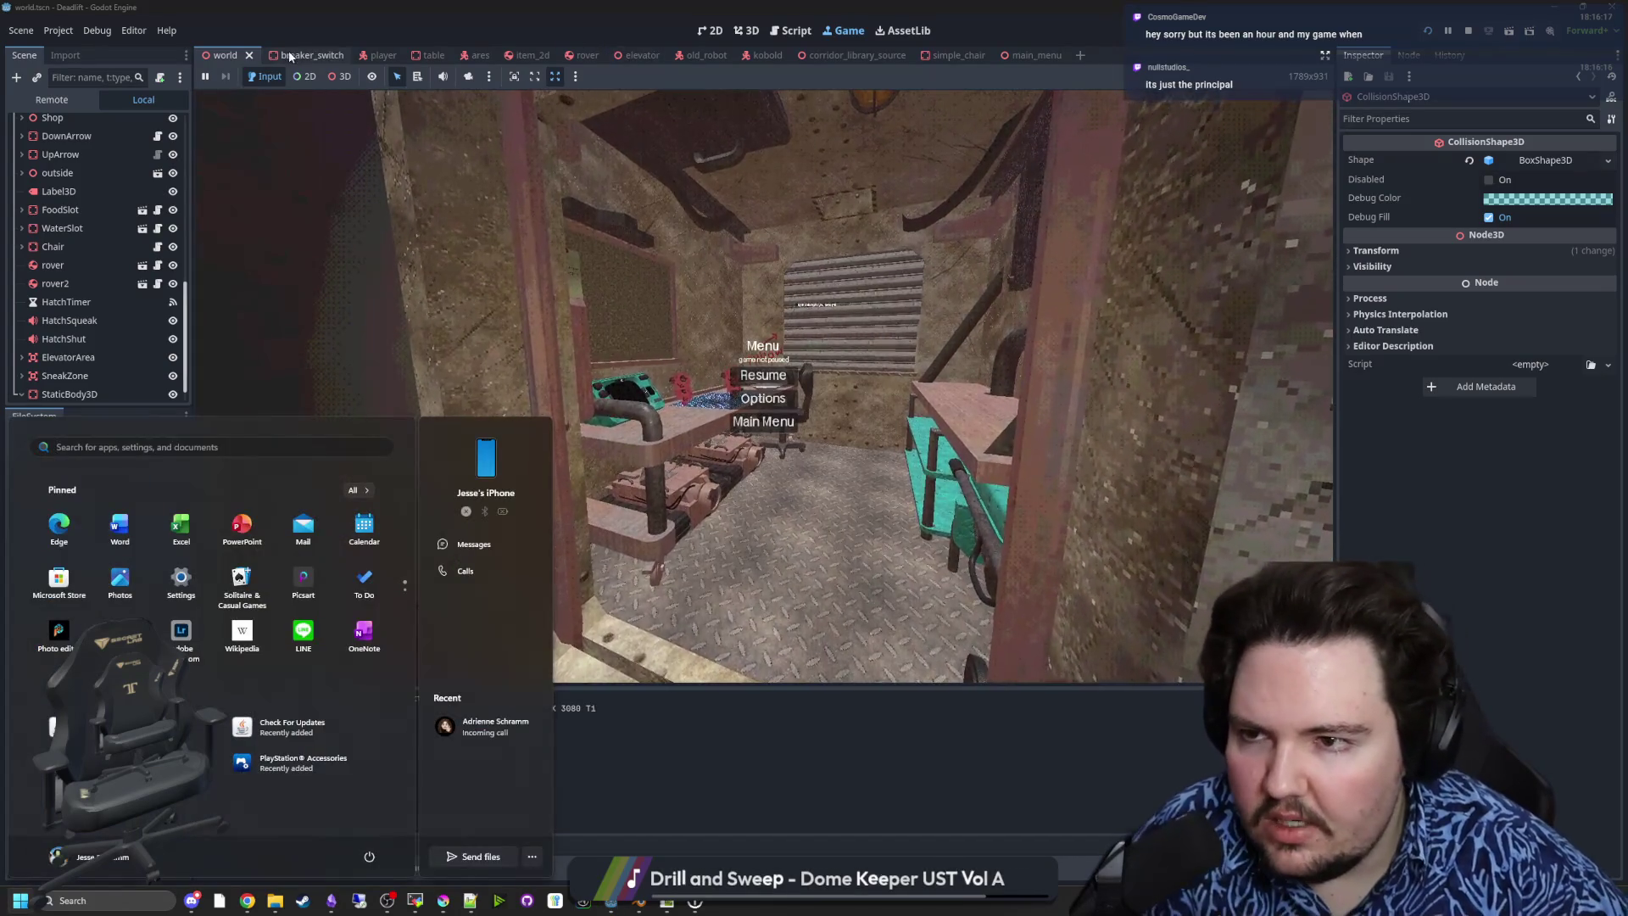
- Set the player's CrouchCheck CylinderShape3D radius to 0.4, save the player scene, and relaunch the game
{"action": "left_click", "coordinate": [288, 50]}
{"action": "left_click", "coordinate": [377, 54]}
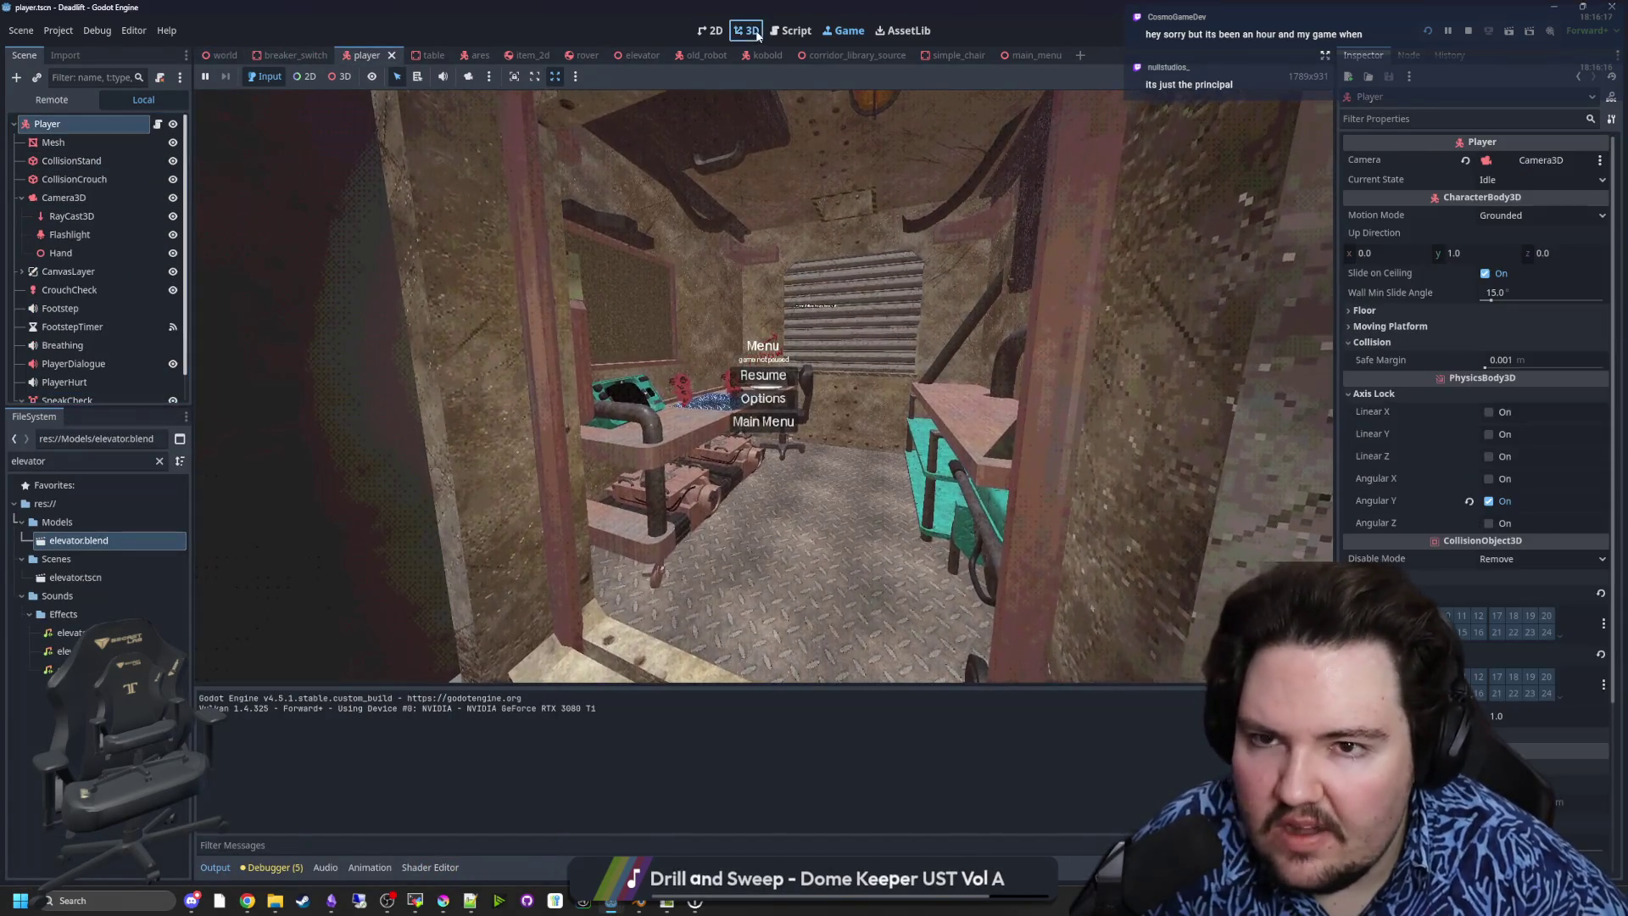
{"action": "left_click", "coordinate": [757, 34]}
{"action": "left_click", "coordinate": [70, 289]}
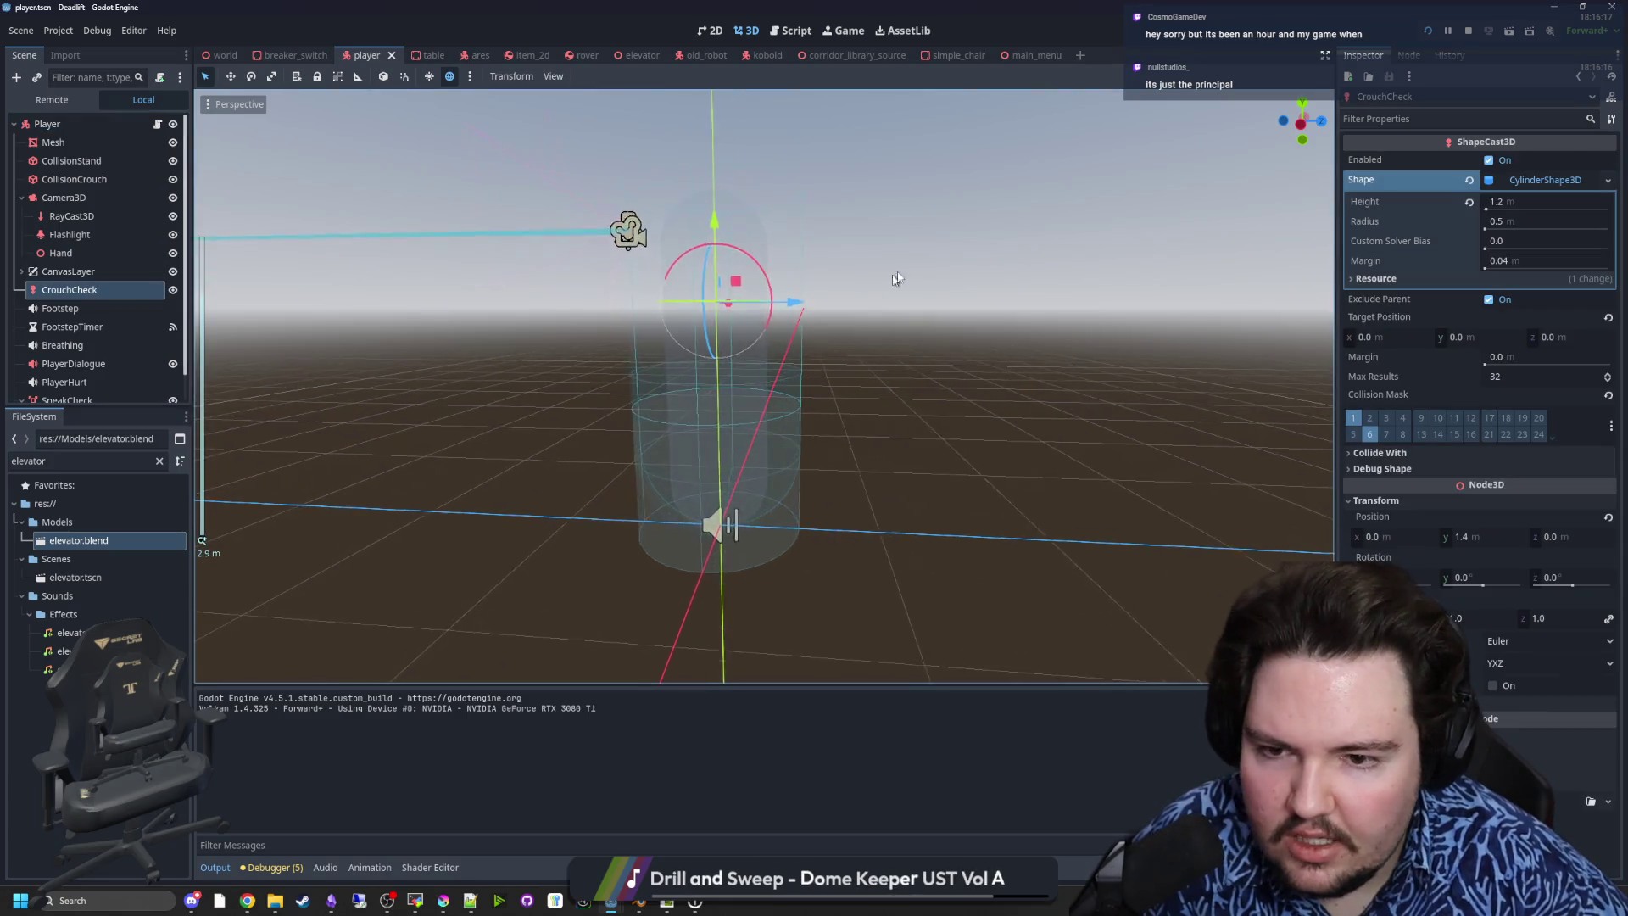
{"action": "mouse_move", "coordinate": [897, 279]}
{"action": "left_mouse_down"}
{"action": "mouse_move", "coordinate": [917, 353]}
{"action": "mouse_move", "coordinate": [896, 338]}
{"action": "left_mouse_up"}
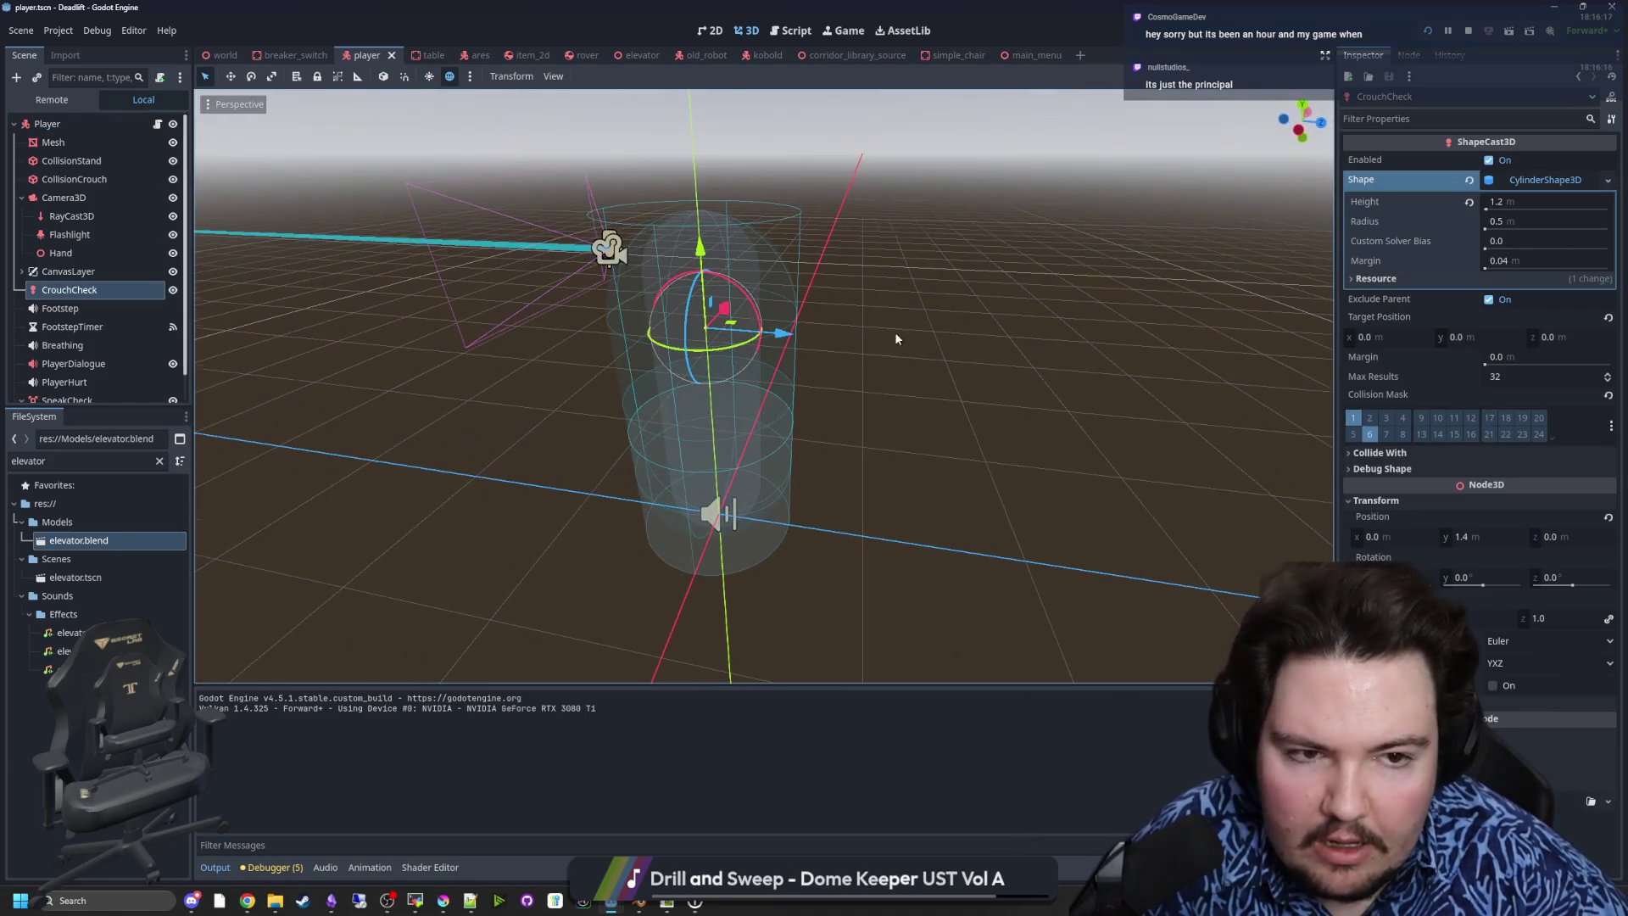
{"action": "left_click", "coordinate": [1540, 221]}
{"action": "type", "text": "0.4"}
{"action": "key", "text": "Return"}
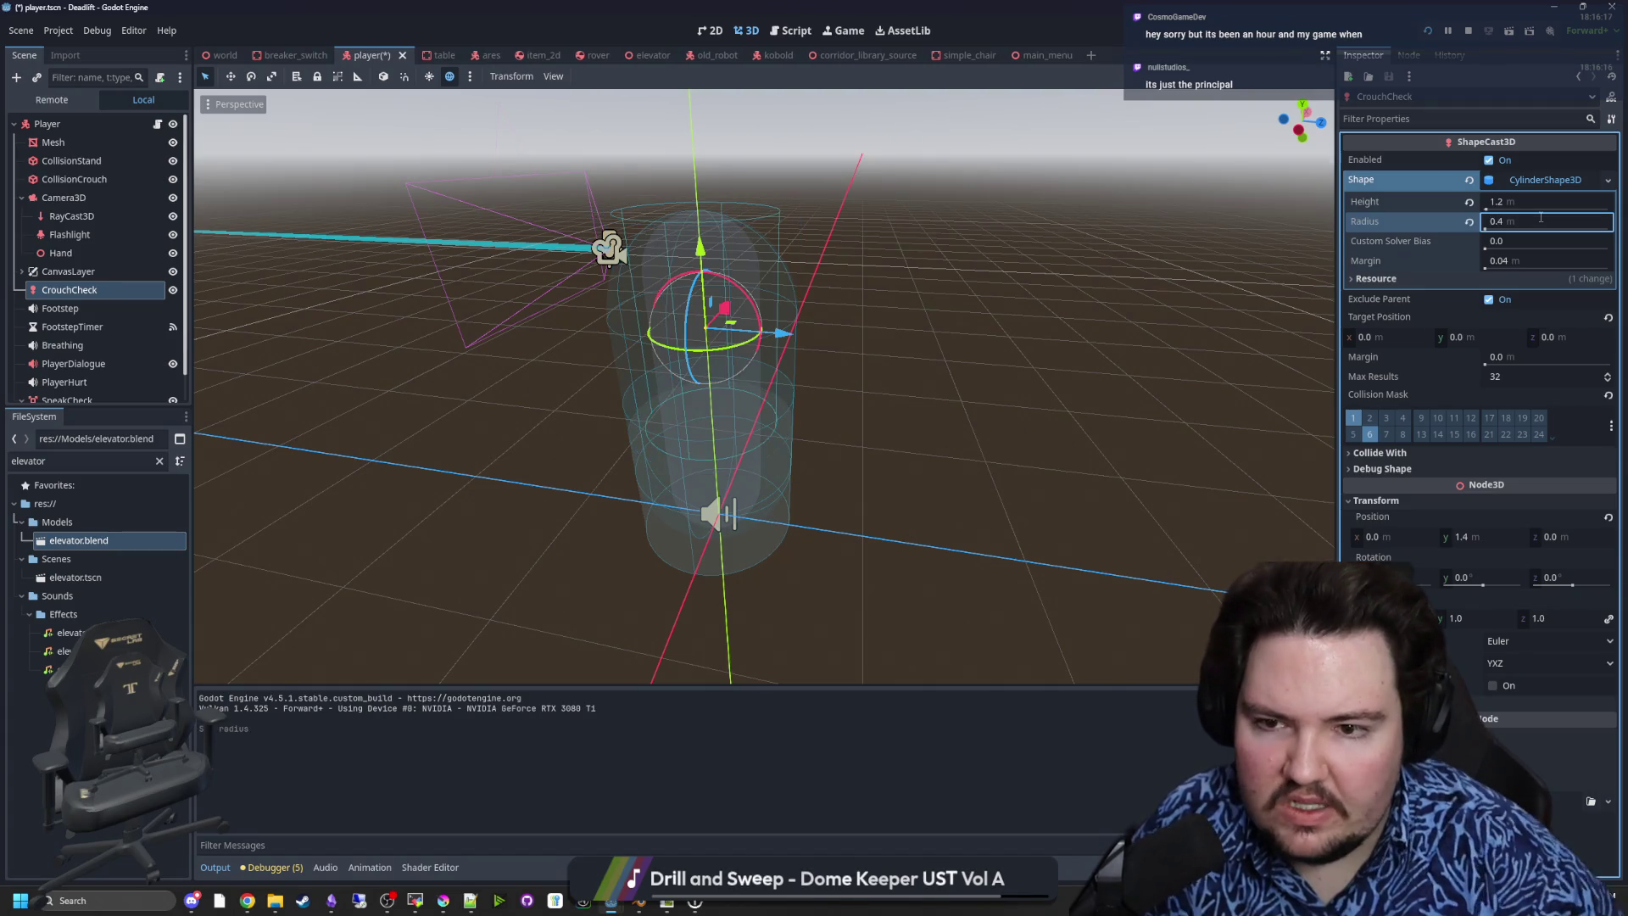
{"action": "left_click", "coordinate": [1043, 291]}
{"action": "key", "text": "ctrl+s"}
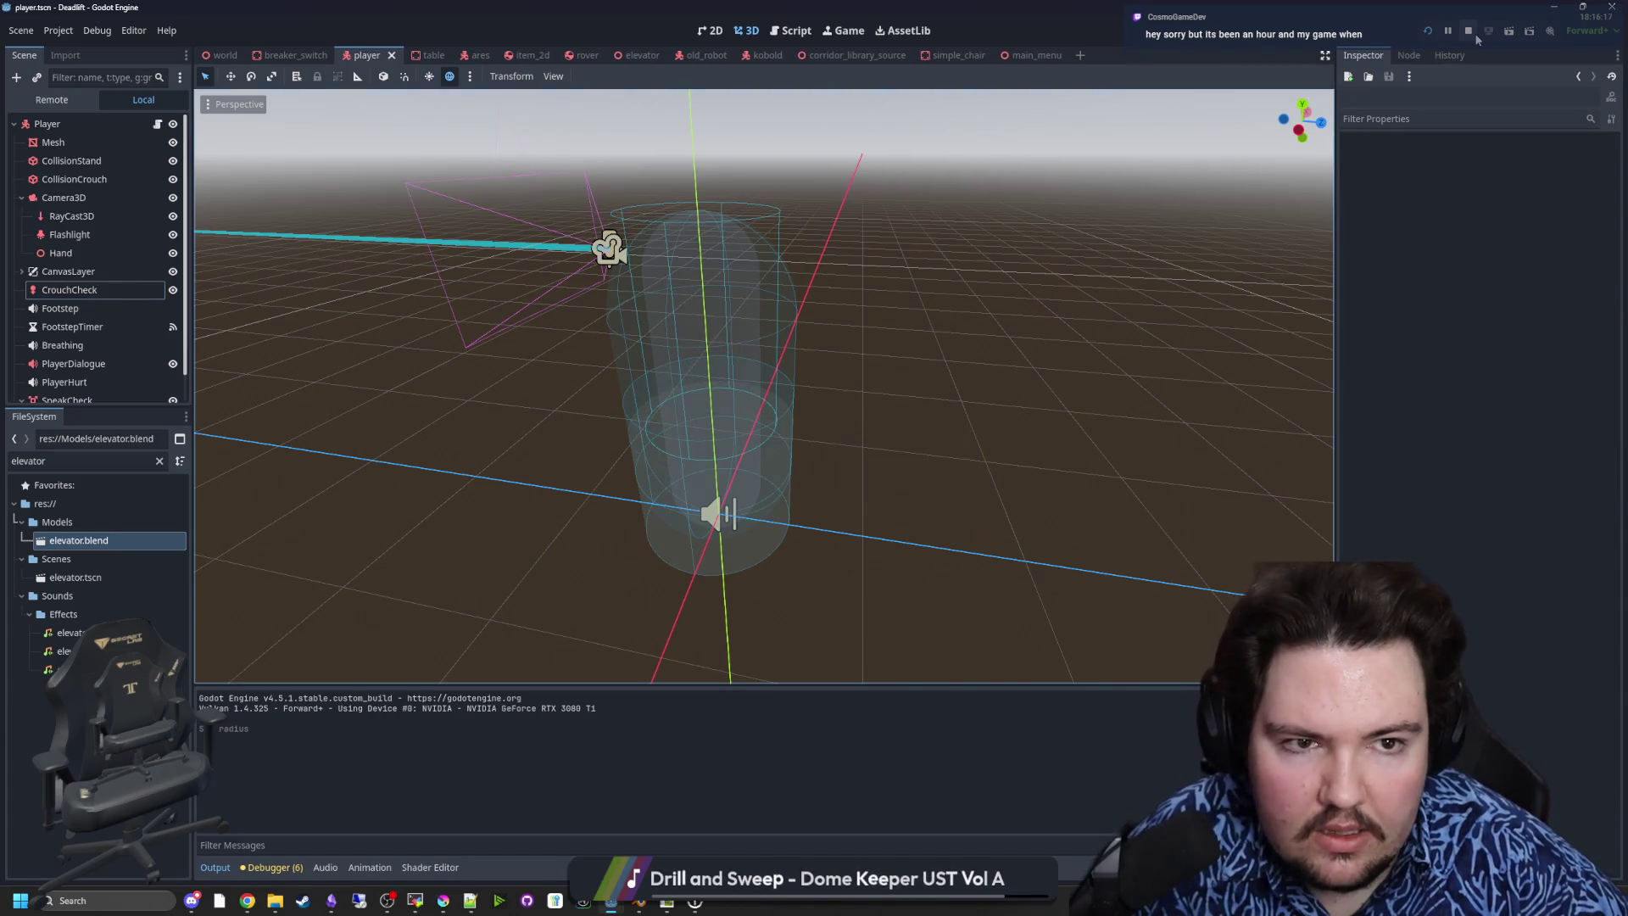
{"action": "left_click", "coordinate": [1429, 32]}
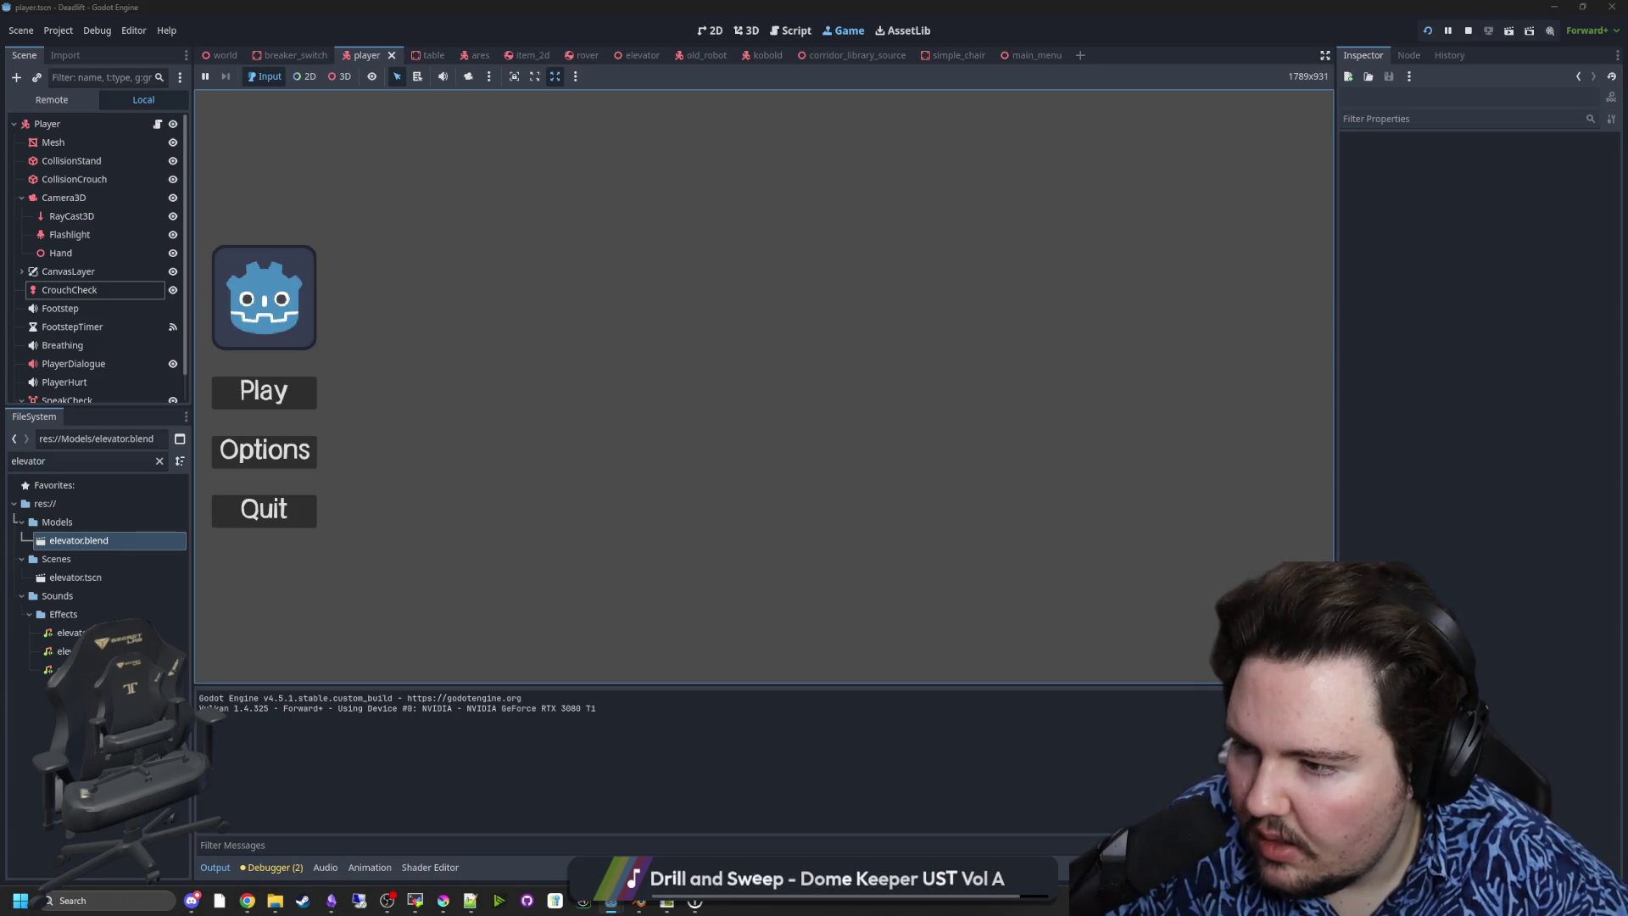
- Press Play on the main menu, test crouching under the desk, then pause back to the editor
{"action": "left_click", "coordinate": [259, 391]}
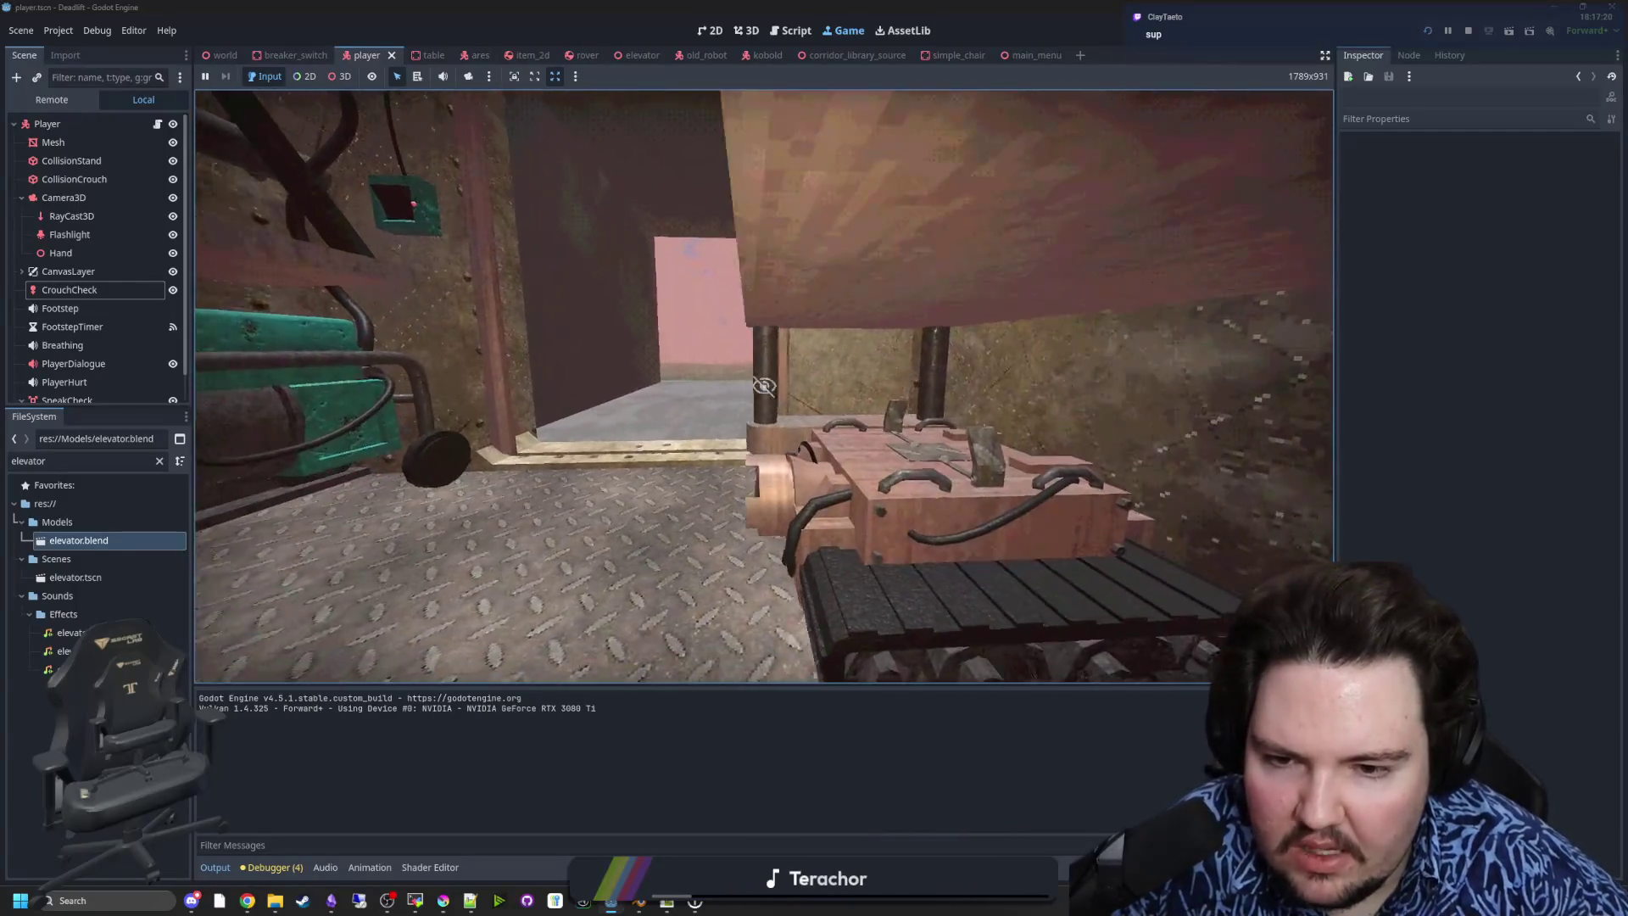
{"action": "key", "text": "super"}
- Open player.gd and browse the code around lines 458 to 512
{"action": "left_click", "coordinate": [157, 124]}
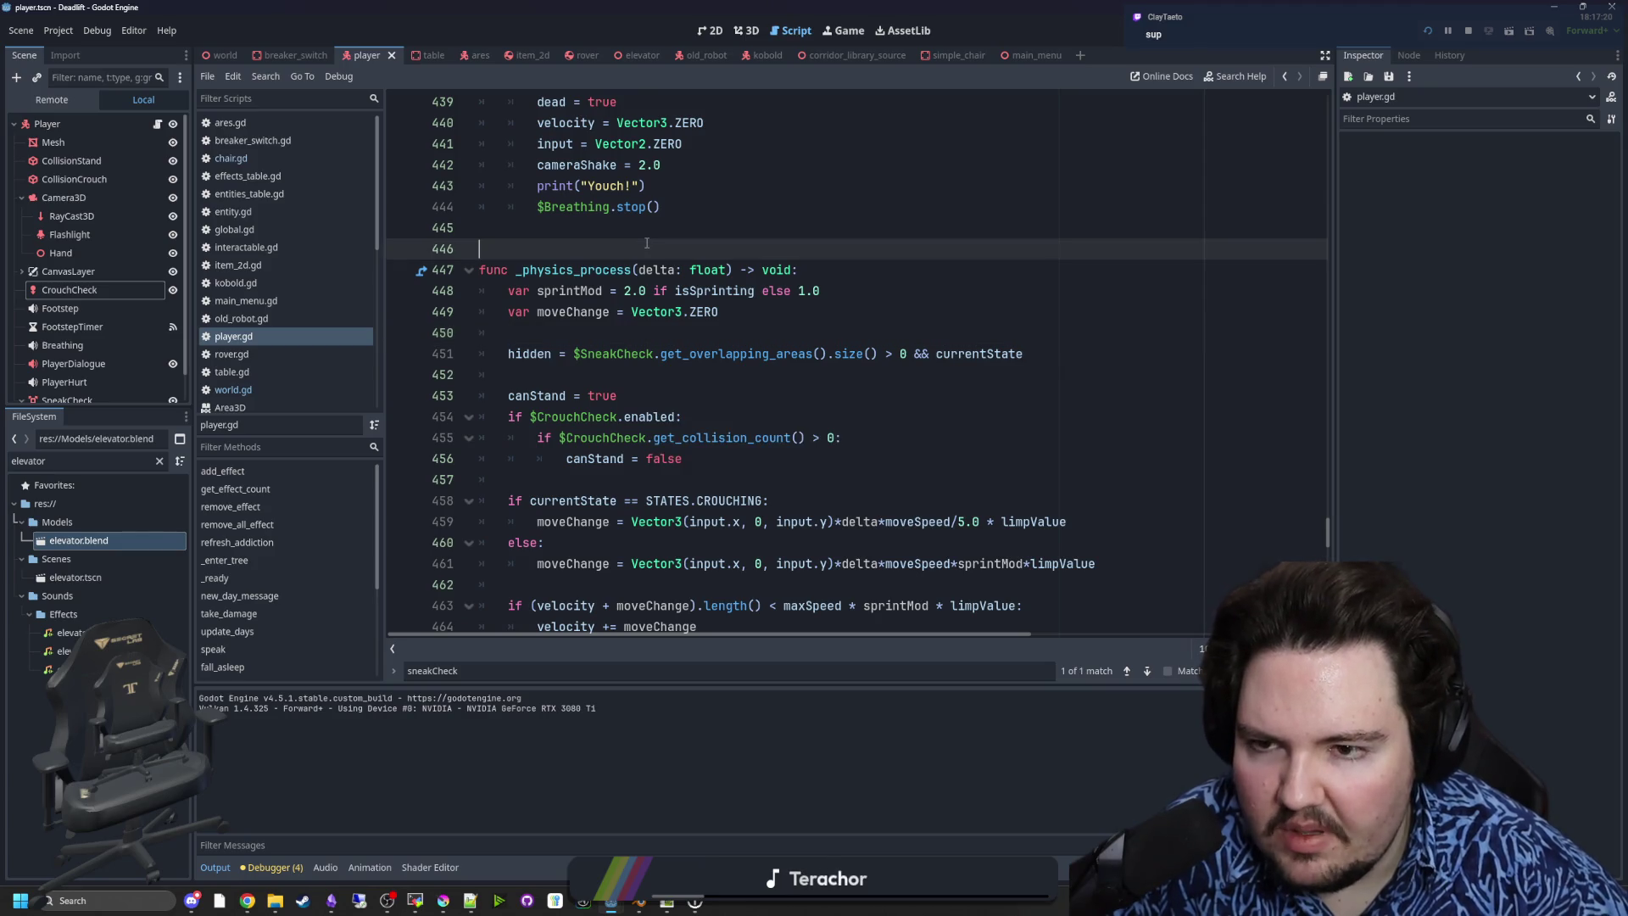
{"action": "scroll", "coordinate": [647, 244], "scroll_direction": "down", "scroll_amount": 9}
{"action": "left_click", "coordinate": [822, 312]}
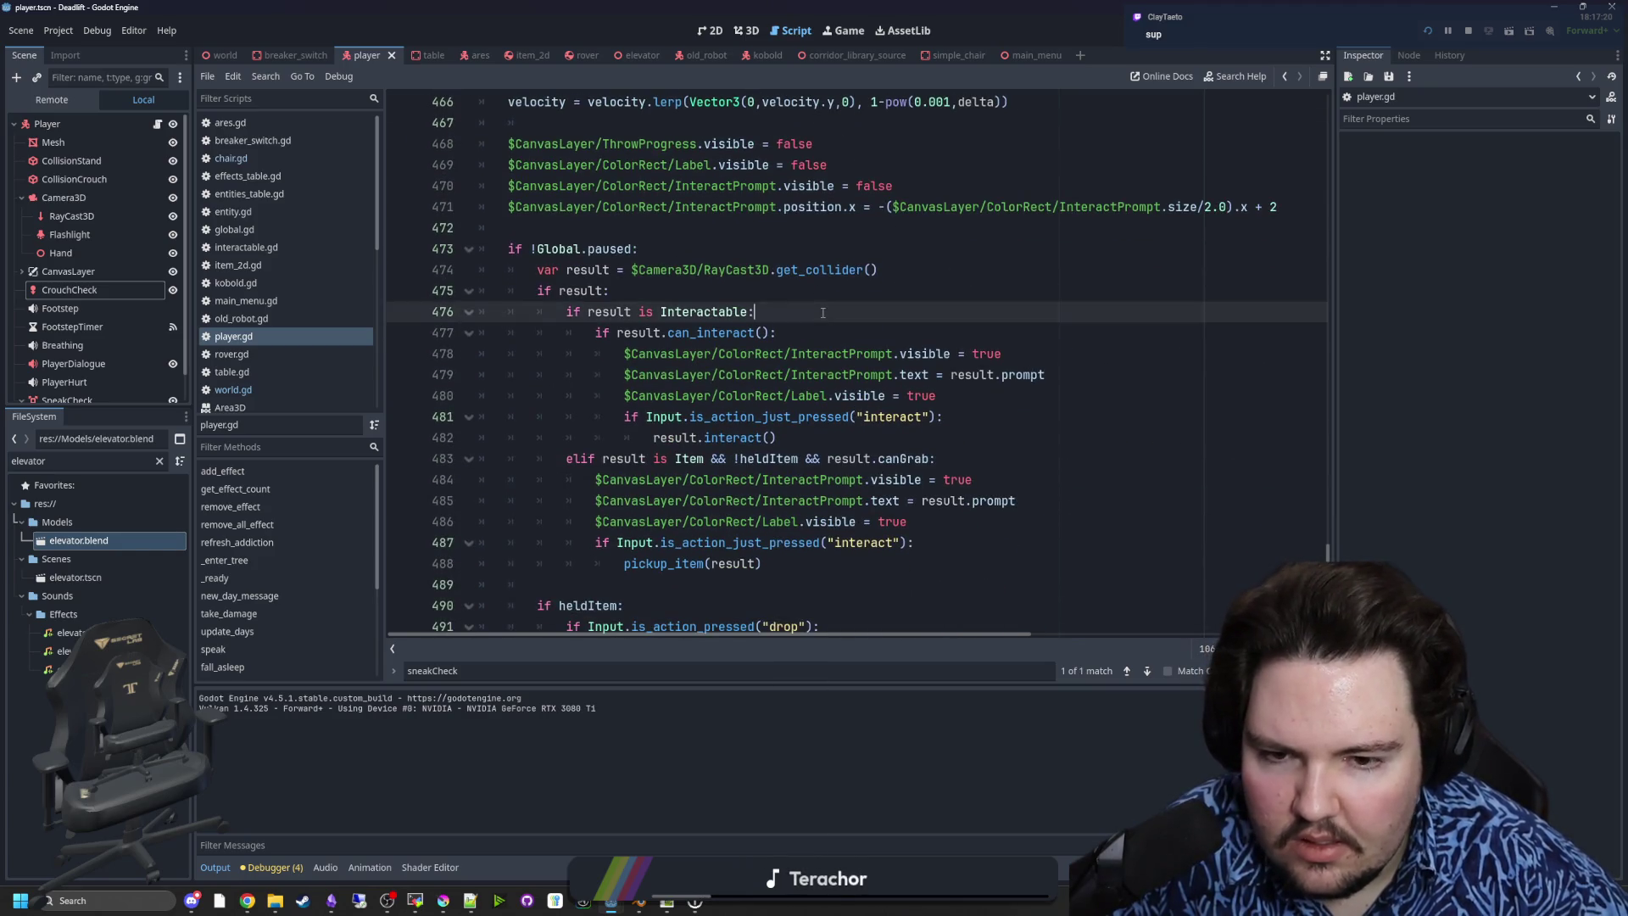
{"action": "scroll", "coordinate": [731, 435], "scroll_direction": "down", "scroll_amount": 10}
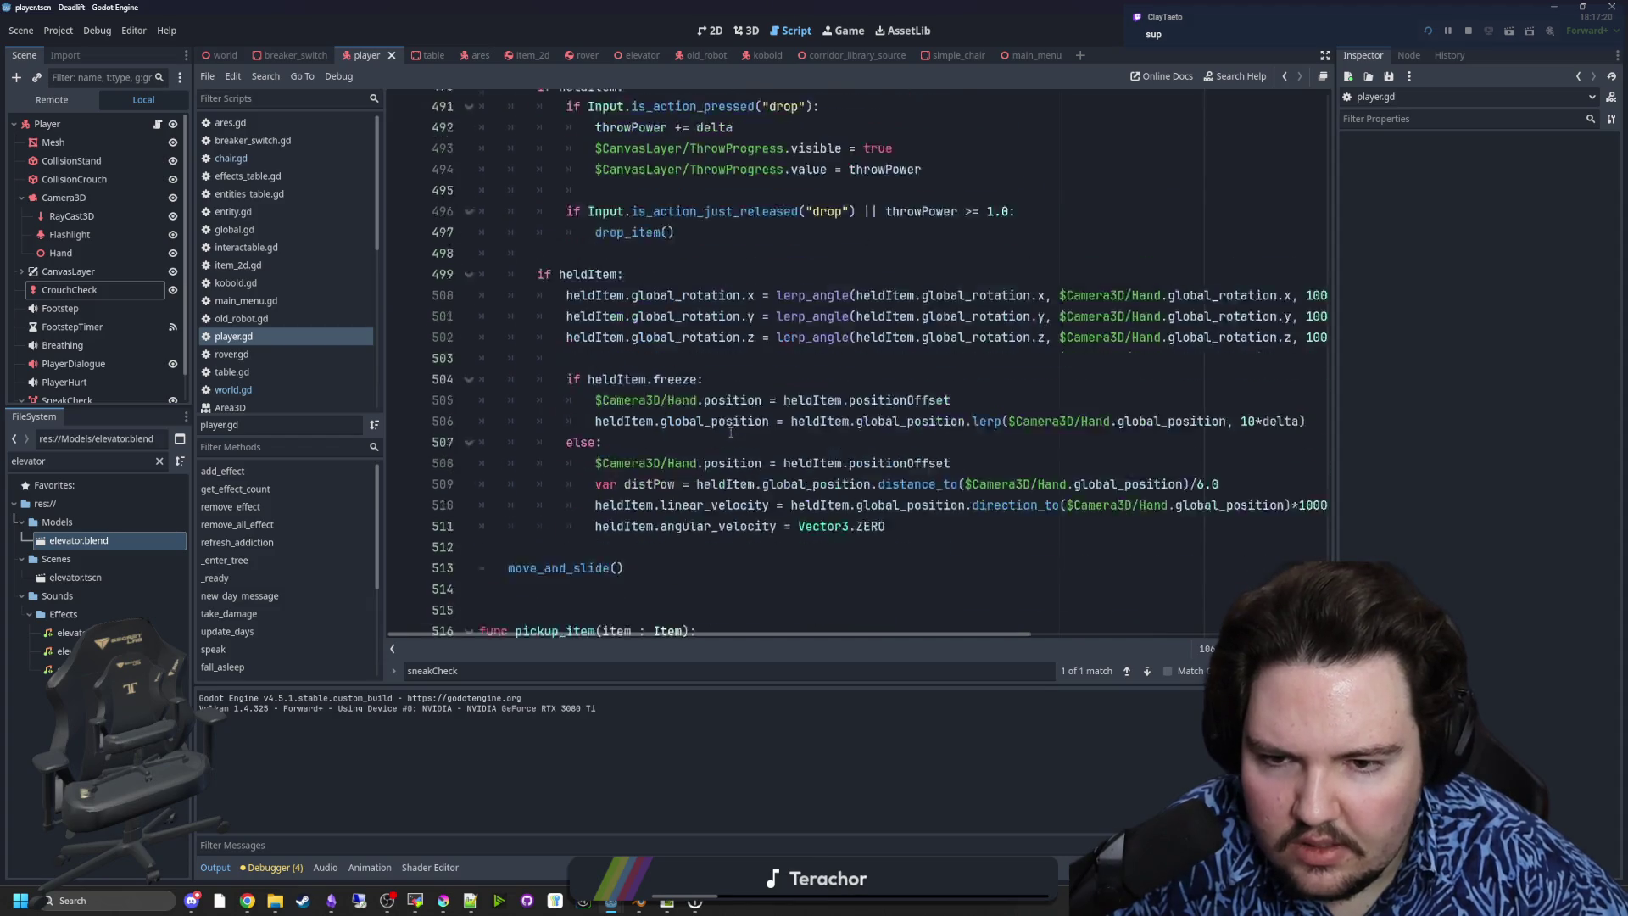
{"action": "left_click", "coordinate": [727, 434]}
{"action": "scroll", "coordinate": [462, 483], "scroll_direction": "up", "scroll_amount": 2}
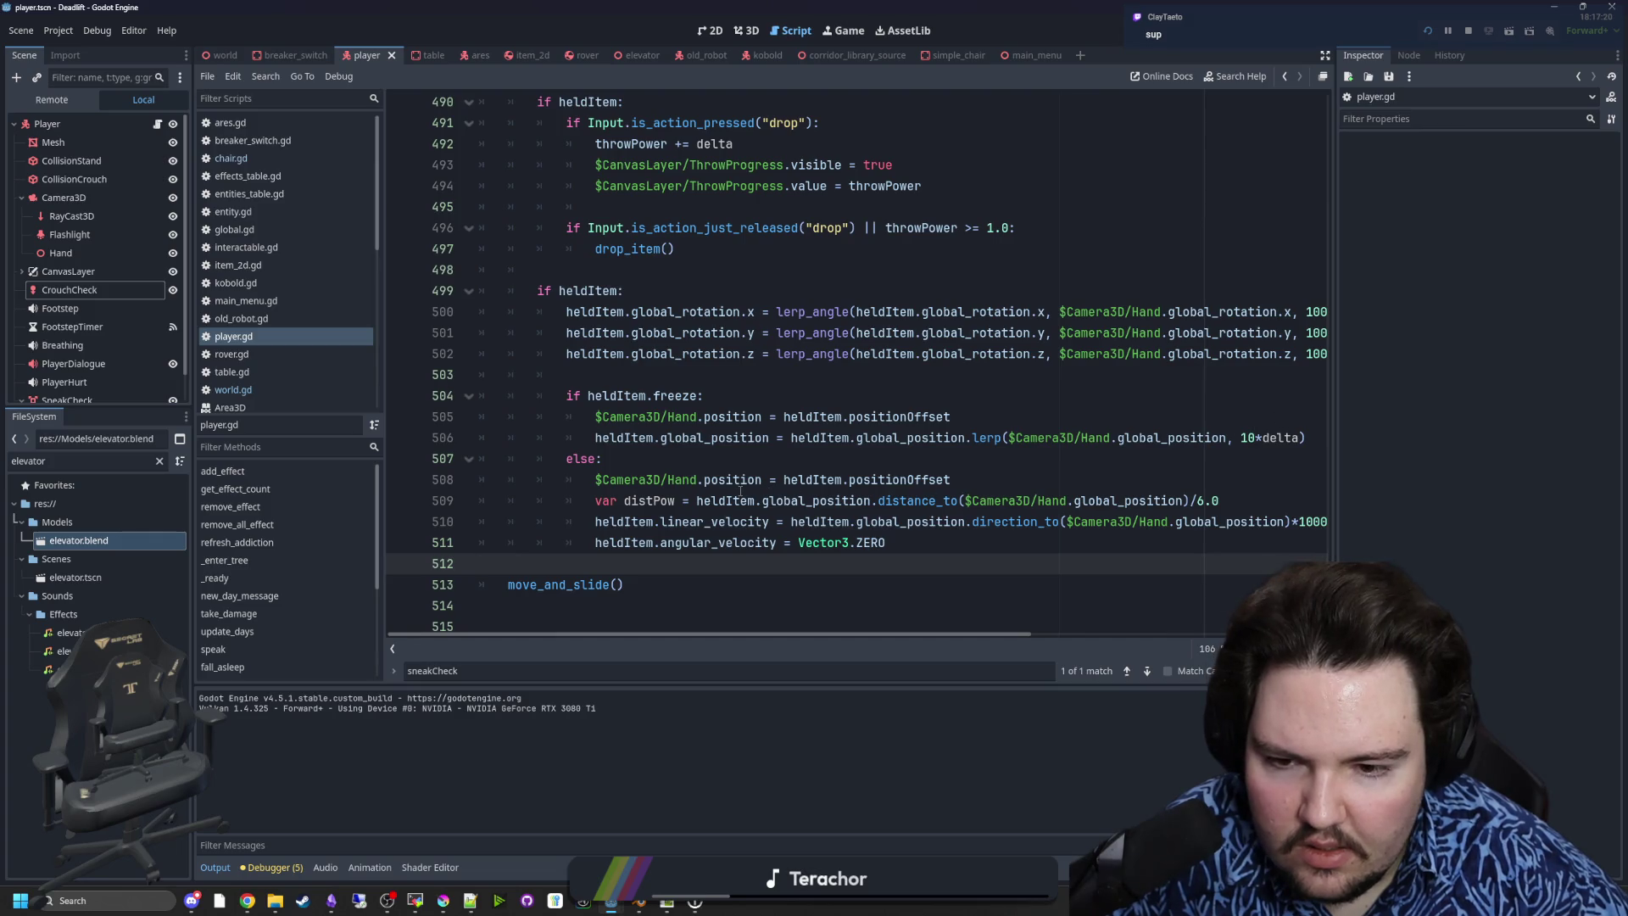
{"action": "left_click", "coordinate": [746, 459]}
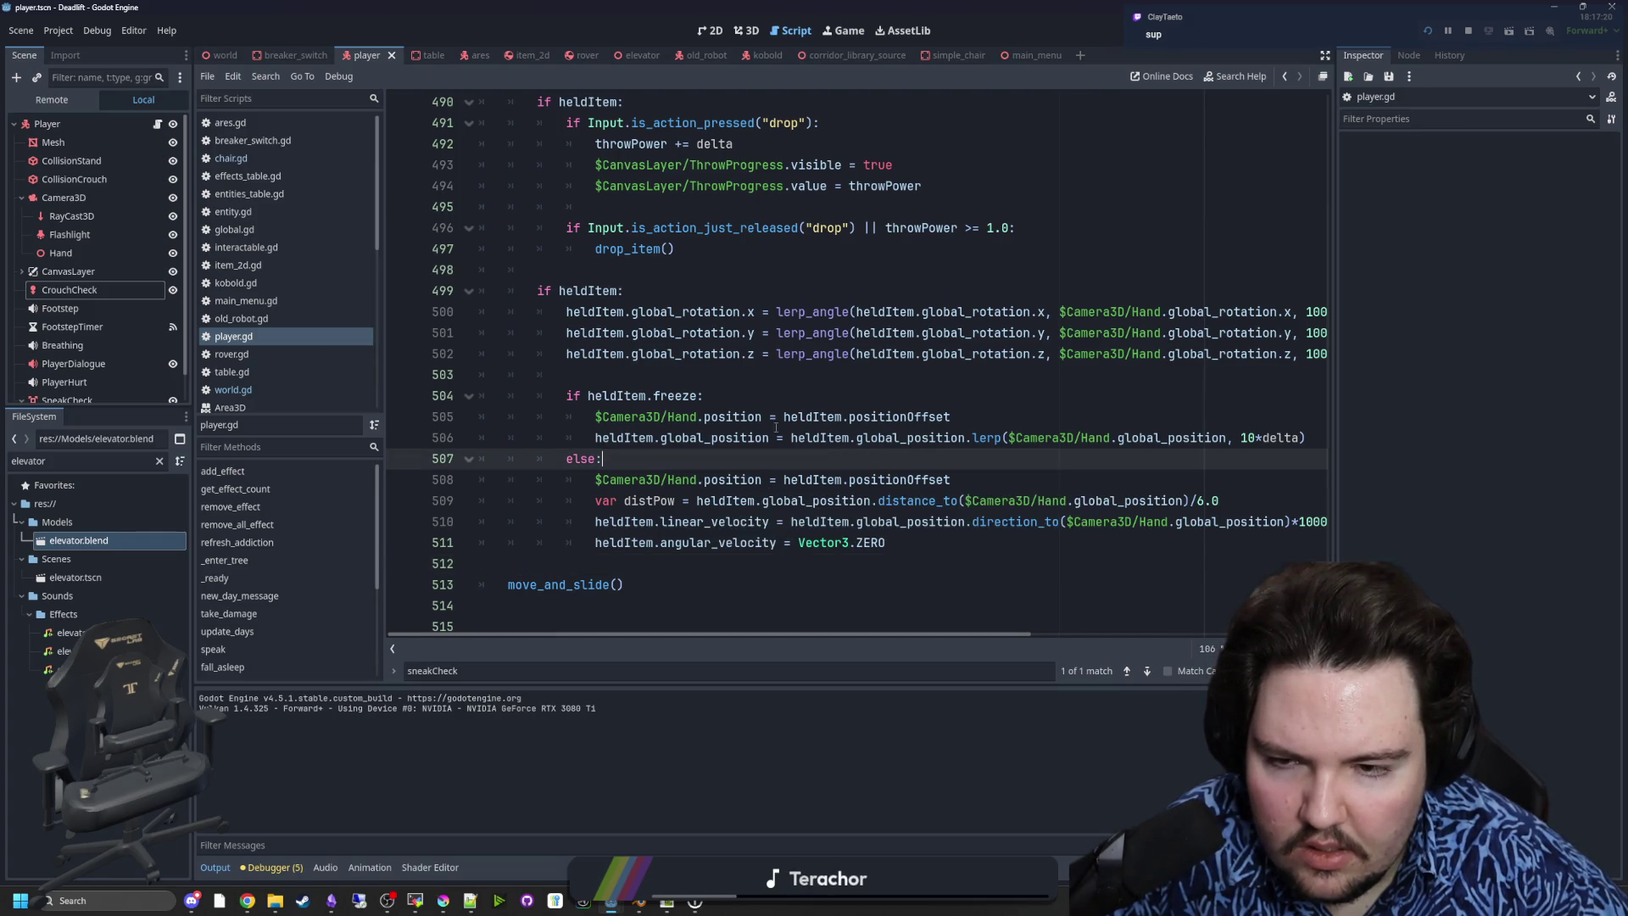
{"action": "left_click_drag", "start_coordinate": [1343, 352], "coordinate": [1484, 352]}
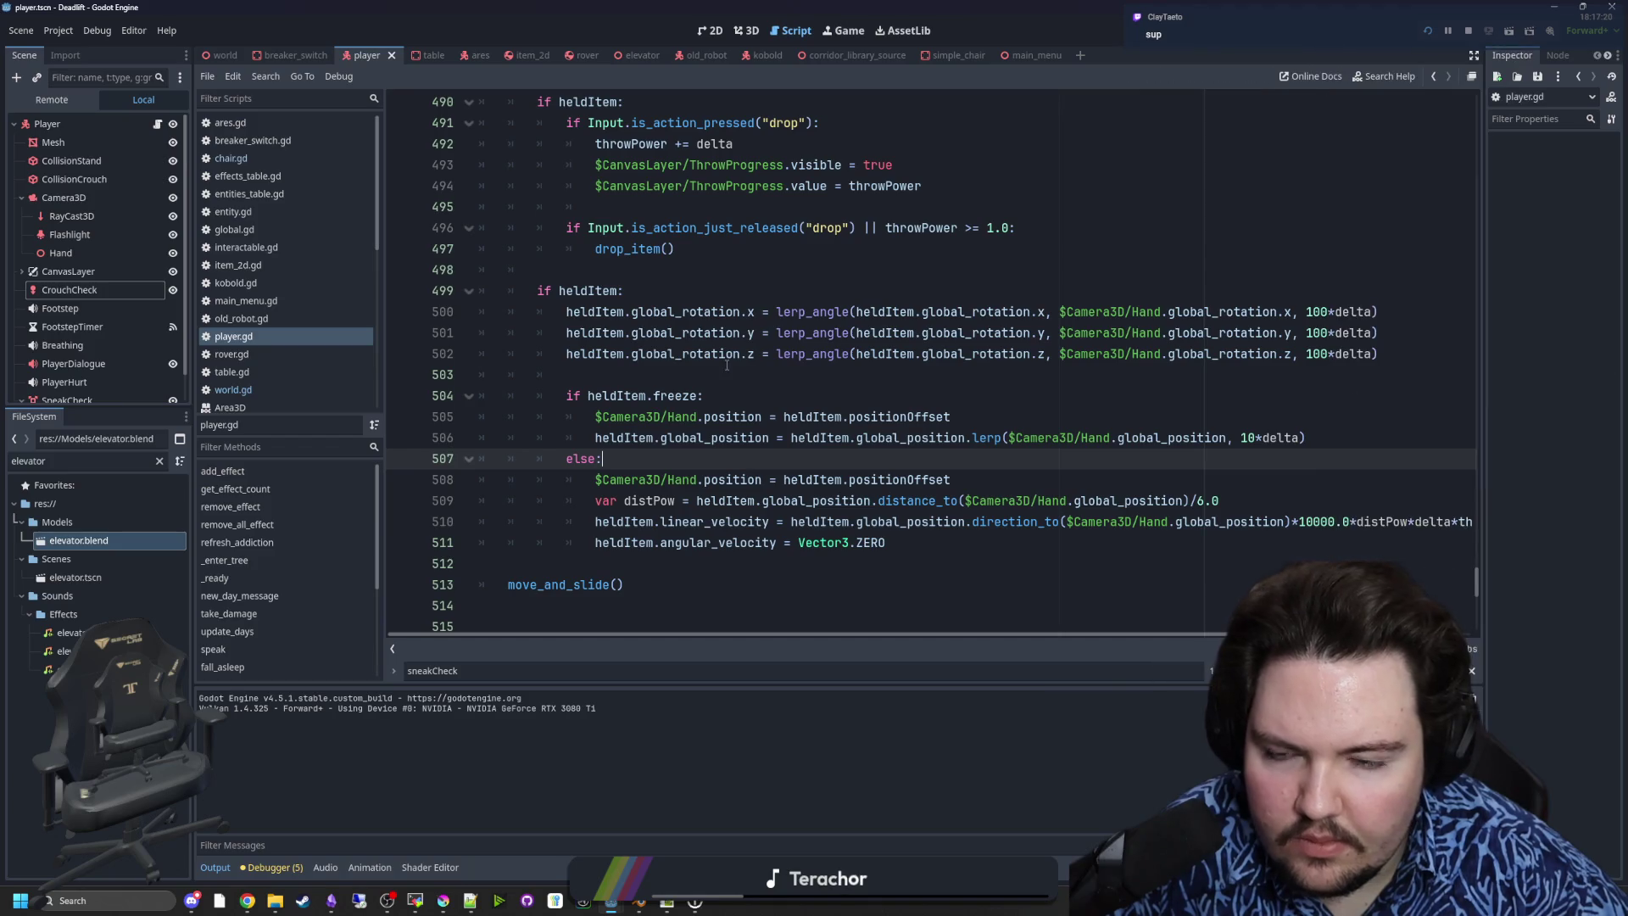
{"action": "scroll", "coordinate": [727, 387], "scroll_direction": "down", "scroll_amount": 4}
{"action": "scroll", "coordinate": [726, 387], "scroll_direction": "up", "scroll_amount": 9}
{"action": "left_click", "coordinate": [747, 395]}
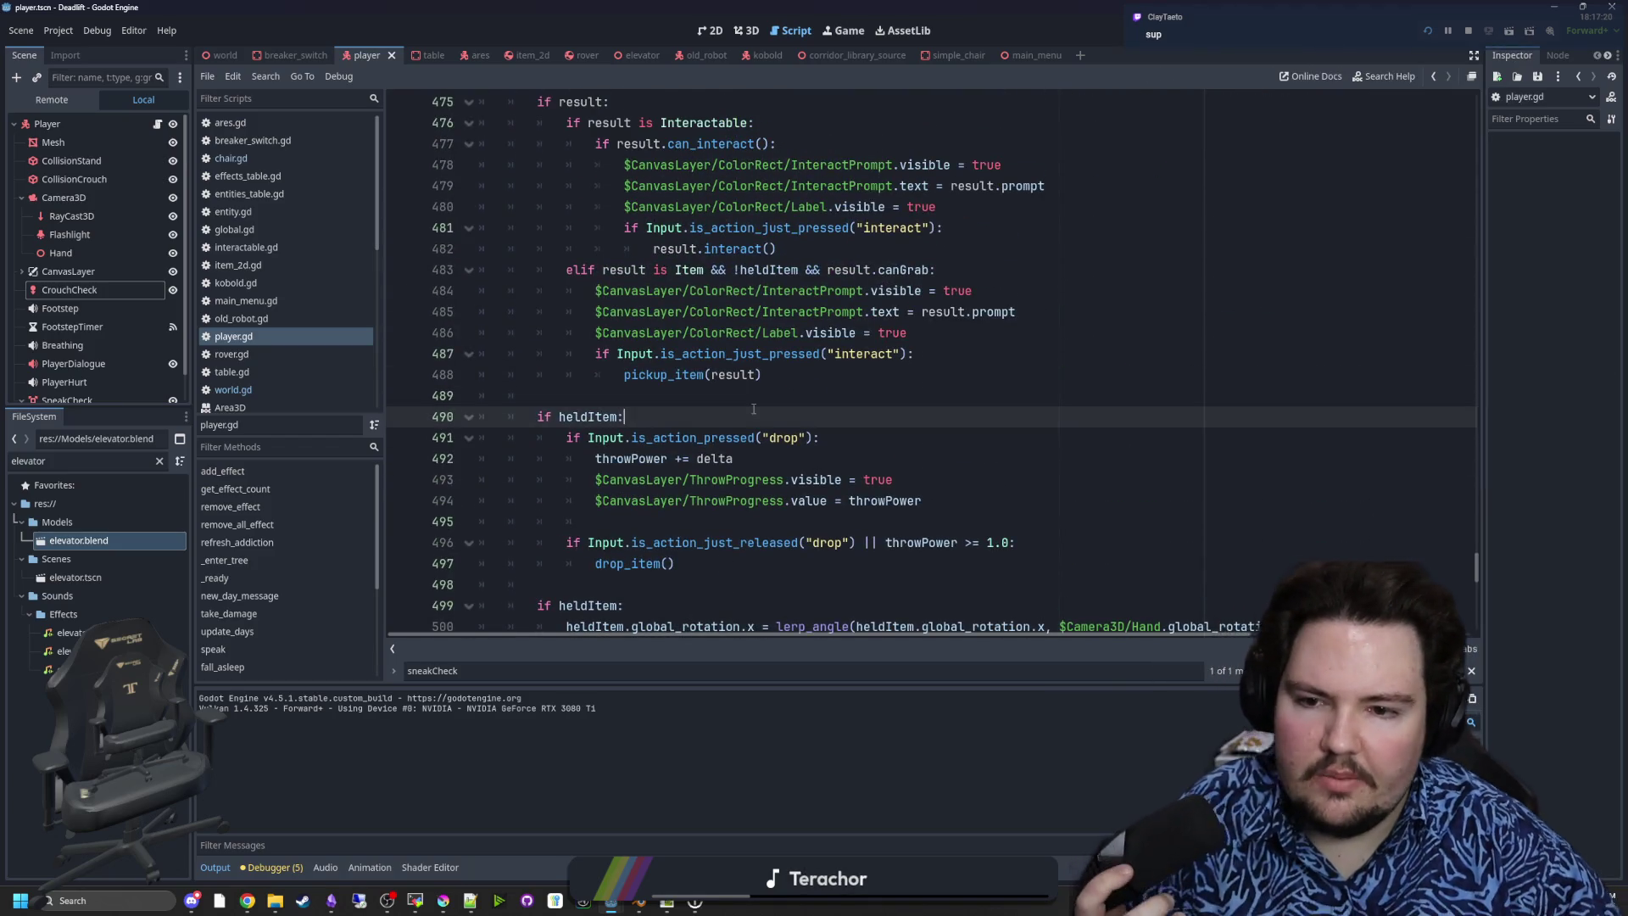
{"action": "scroll", "coordinate": [747, 395], "scroll_direction": "up", "scroll_amount": 8}
{"action": "left_click", "coordinate": [631, 433]}
{"action": "scroll", "coordinate": [632, 432], "scroll_direction": "up", "scroll_amount": 2}
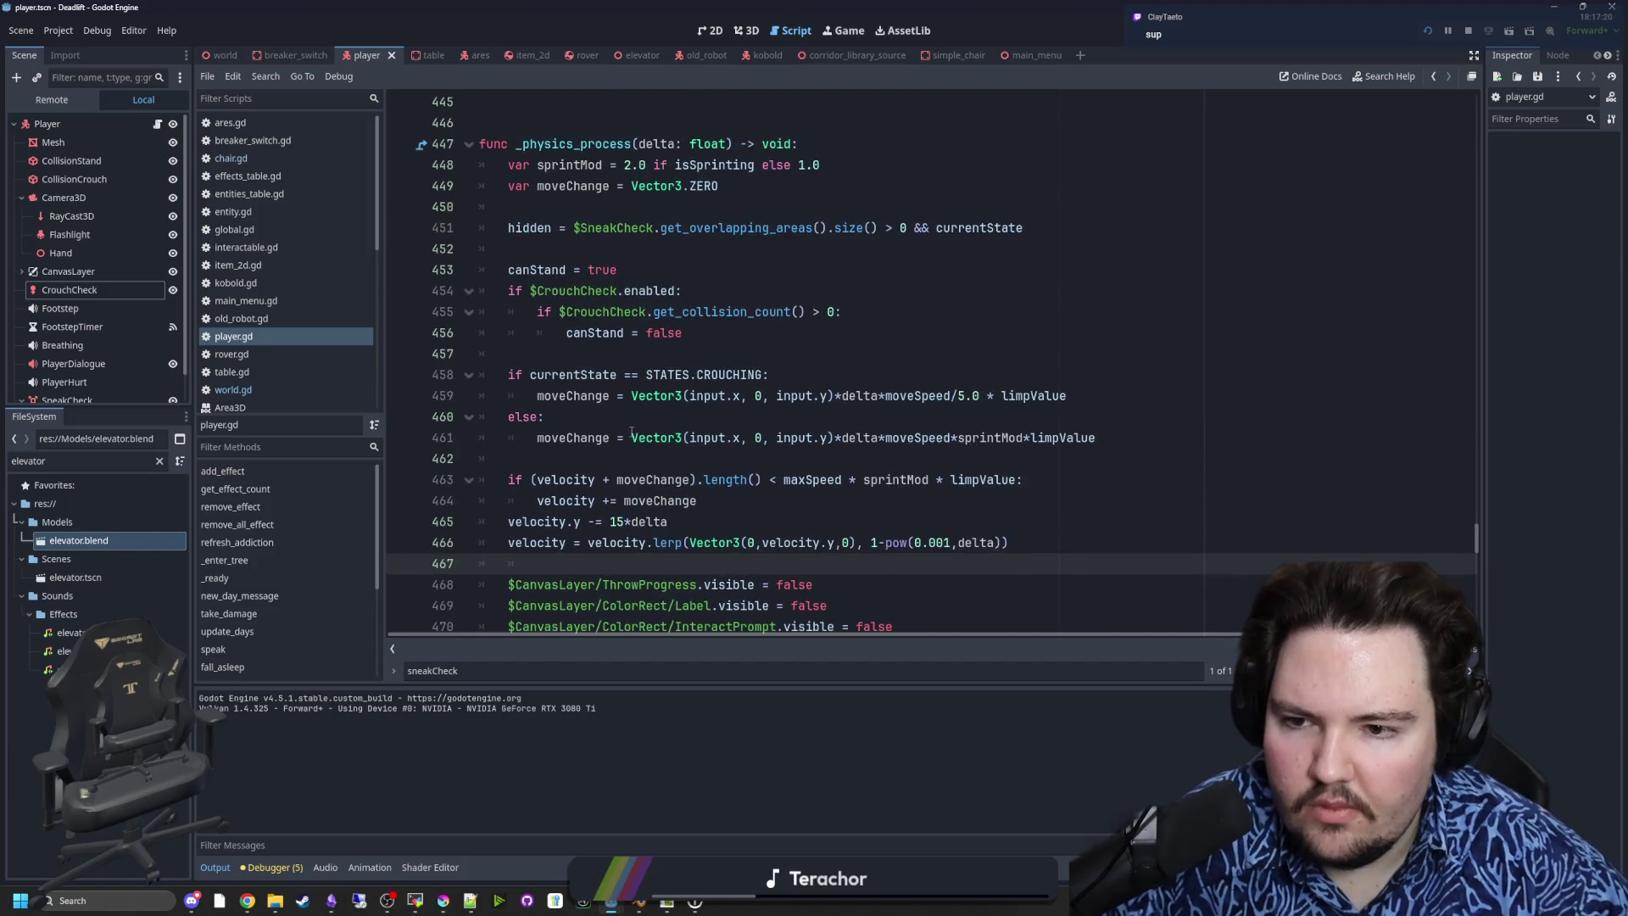
{"action": "left_click", "coordinate": [730, 366]}
- Search the script for 'cam' and step through the matches to the cameraOffset code
{"action": "key", "text": "ctrl+f"}
{"action": "type", "text": "cam"}
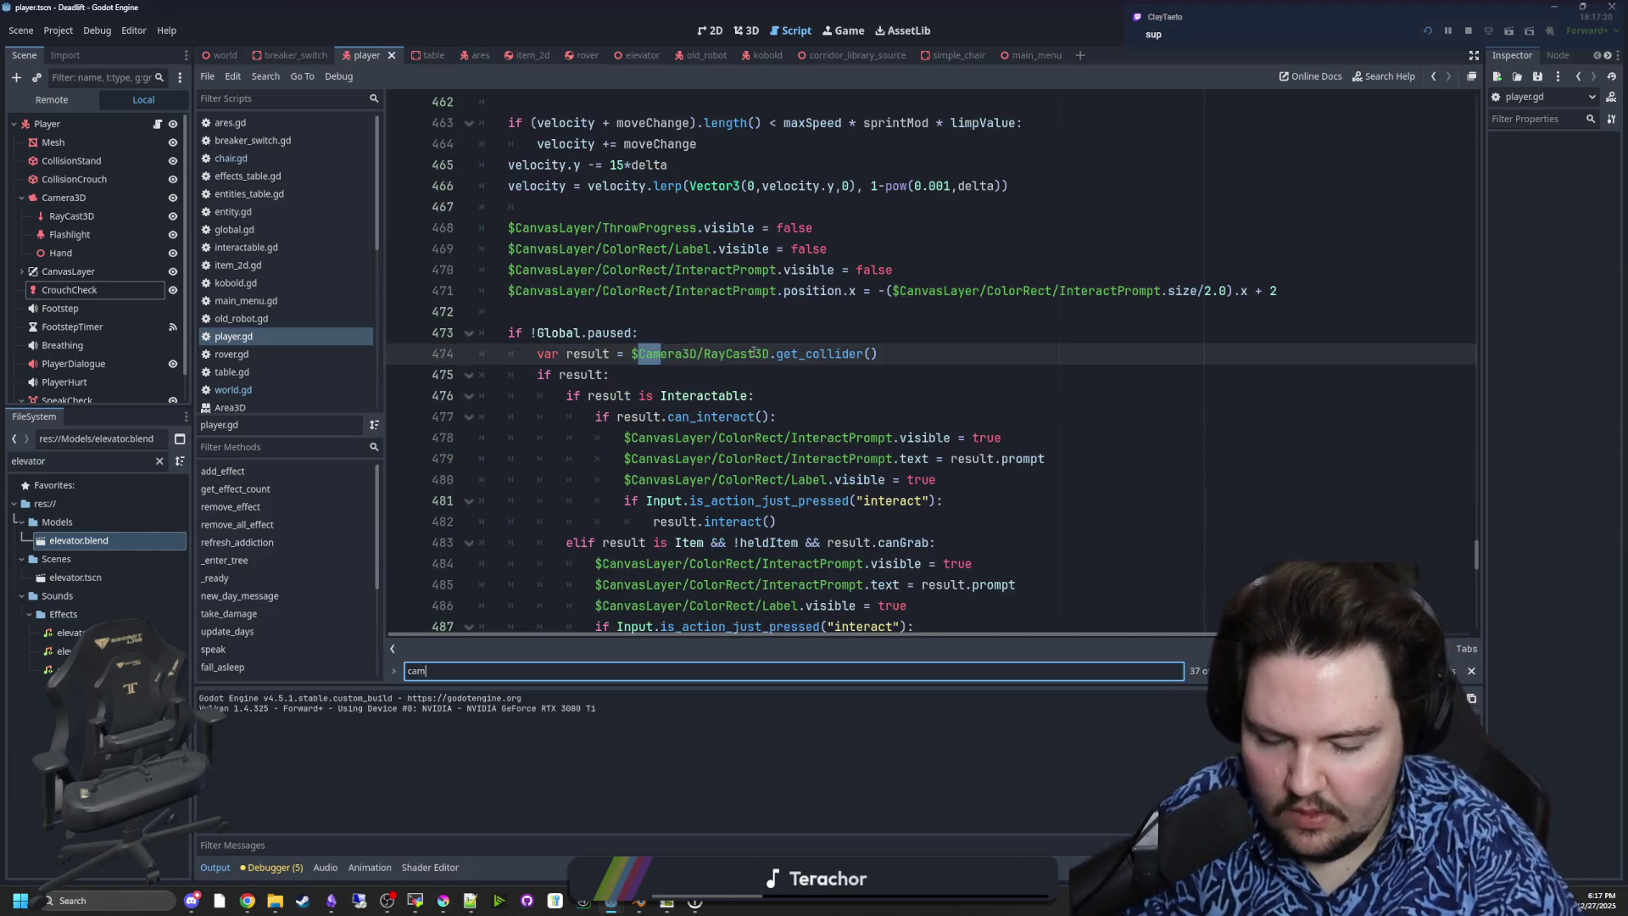
{"action": "key", "text": "Return"}
{"action": "key", "text": "Return"}
{"action": "key", "text": "Return"}
{"action": "key", "text": "Return"}
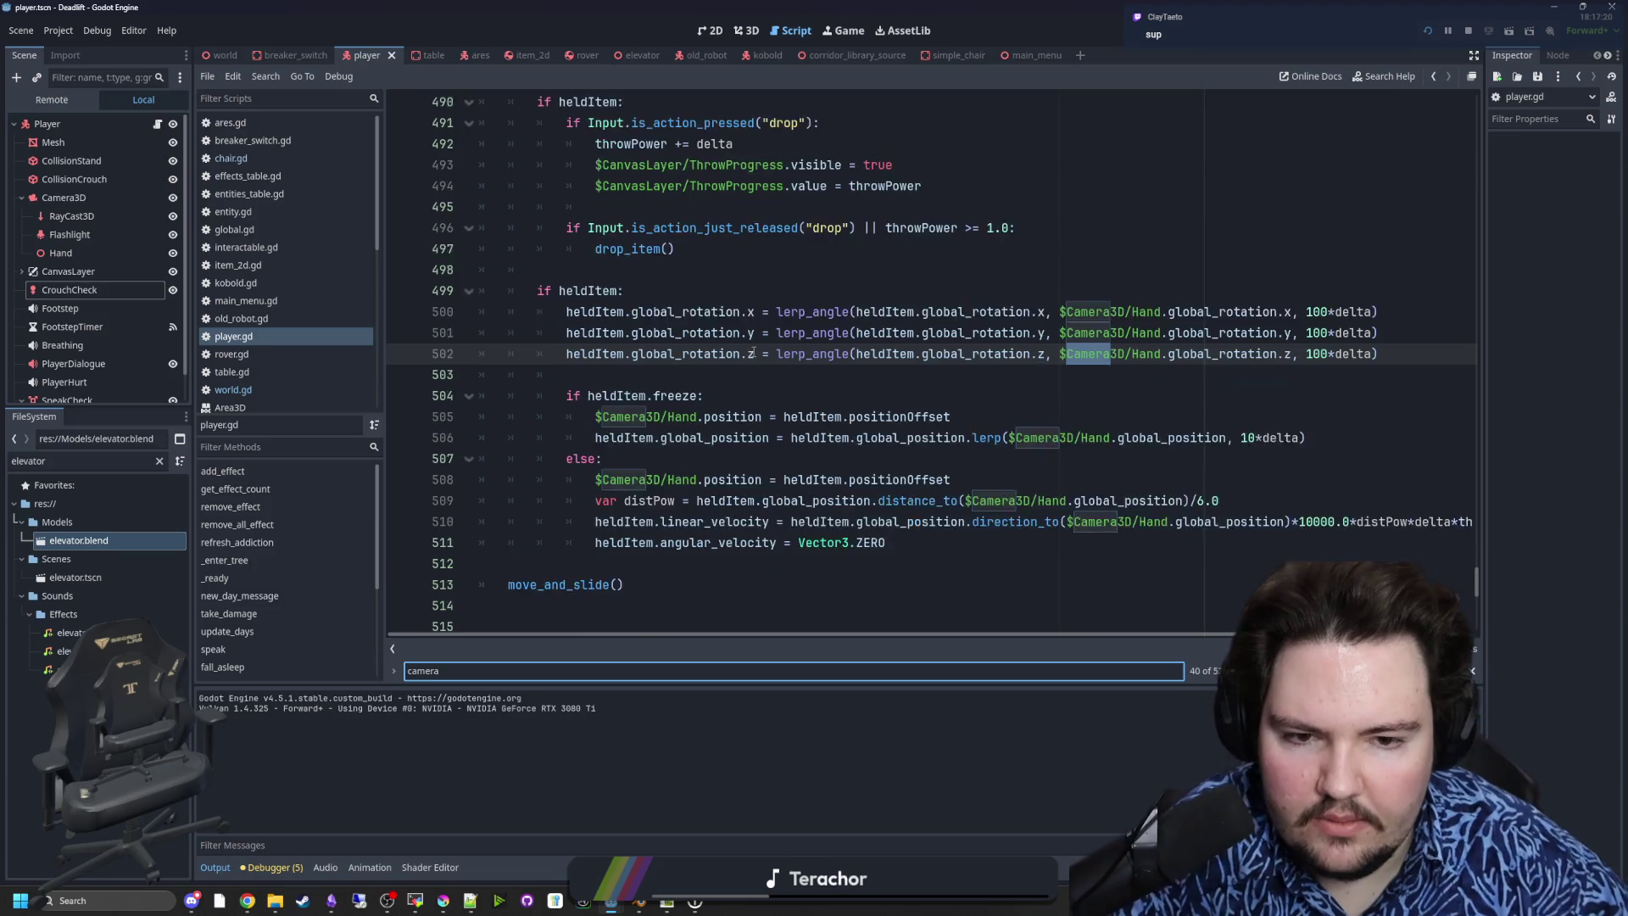
{"action": "key", "text": "Return"}
{"action": "key", "text": "Return"}
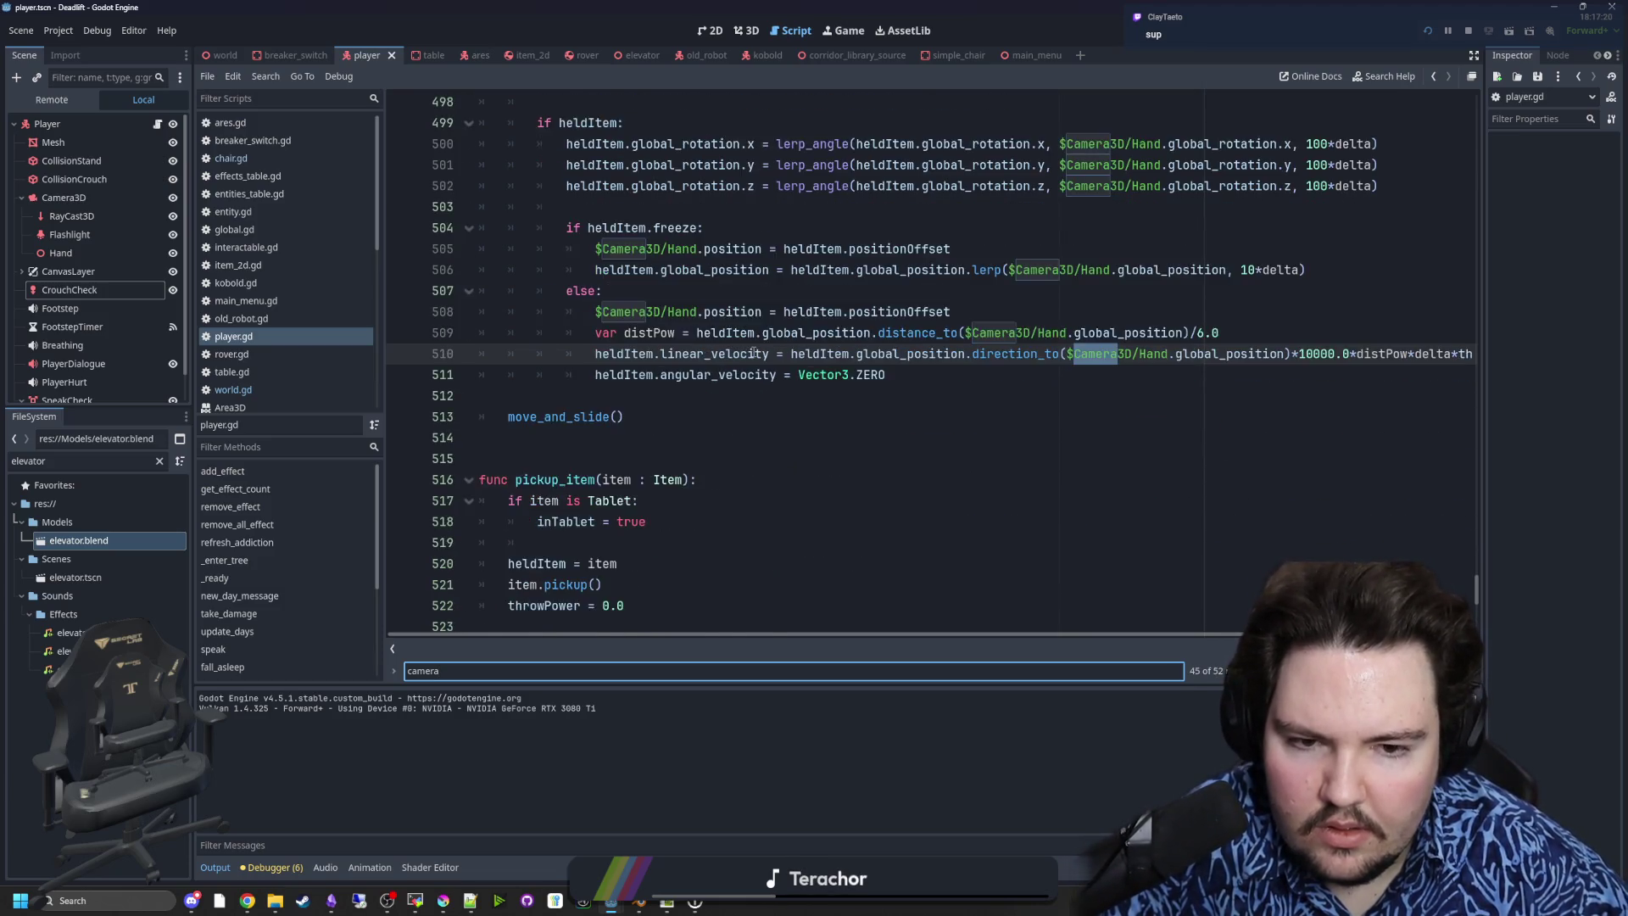
{"action": "key", "text": "Return"}
{"action": "key", "text": "Return"}
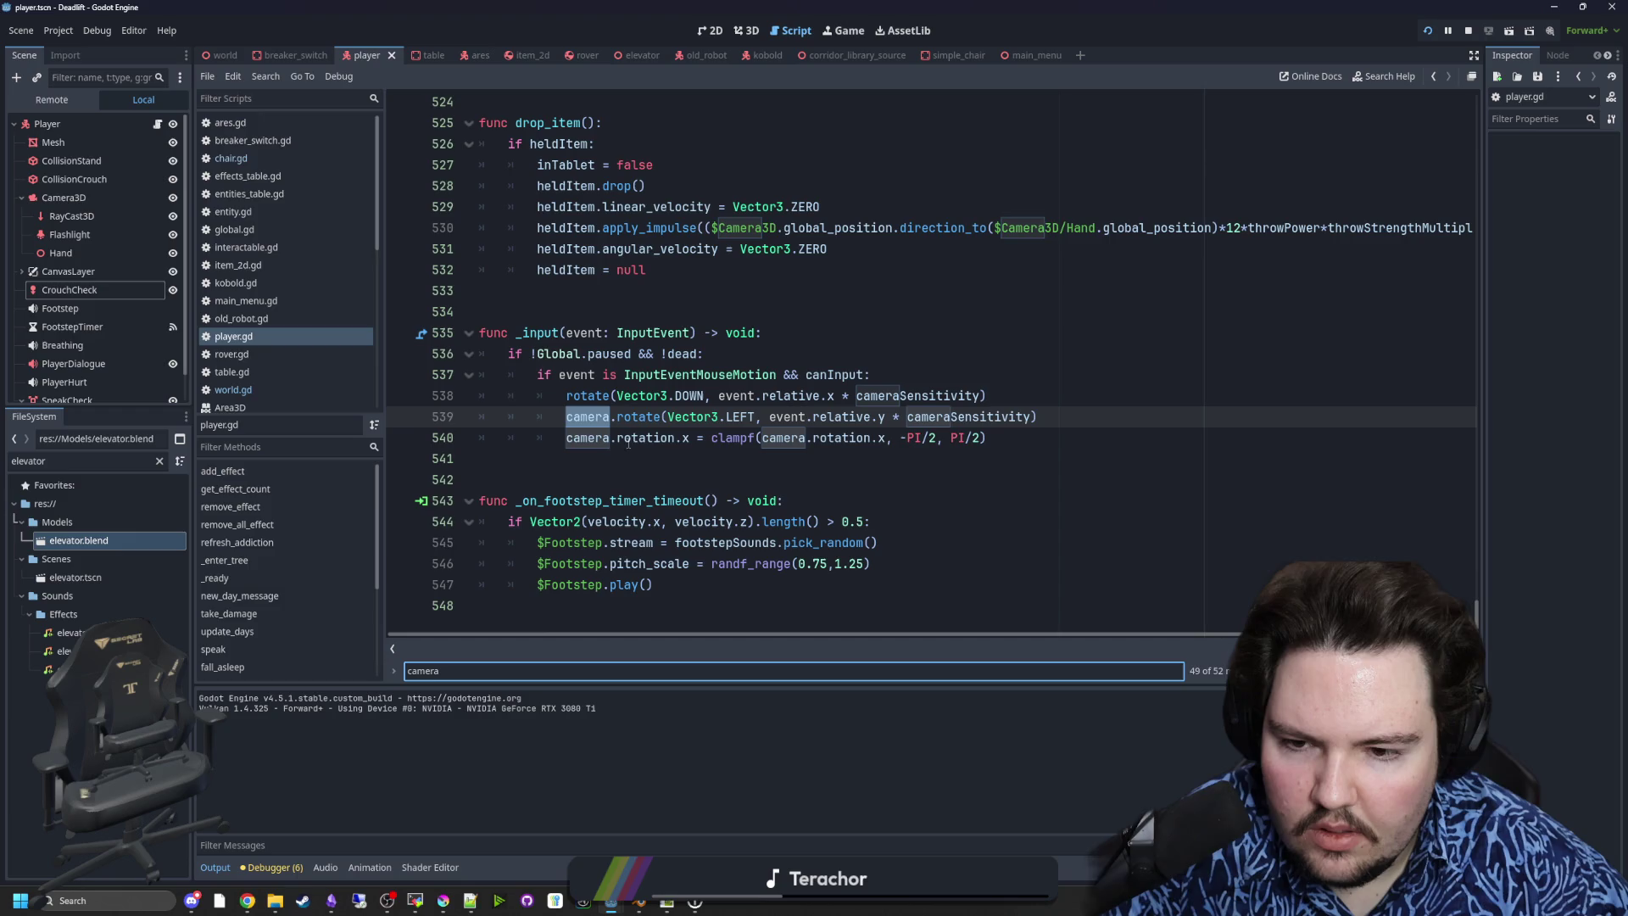
{"action": "key", "text": "Return"}
{"action": "key", "text": "Return"}
{"action": "key", "text": "Return"}
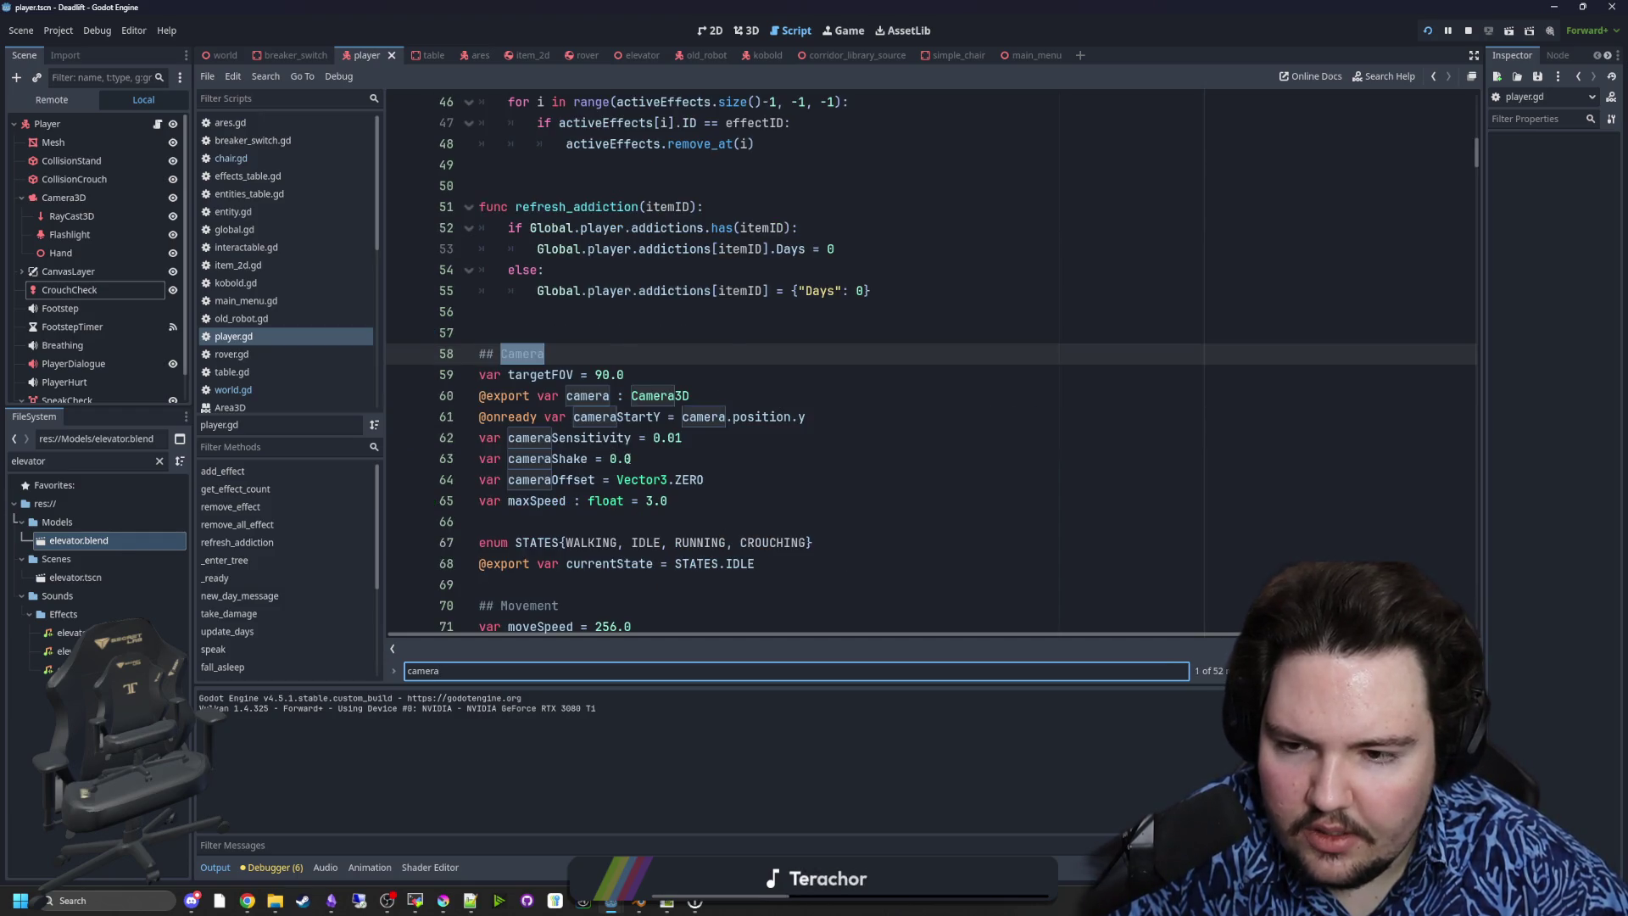
{"action": "key", "text": "Return"}
{"action": "key", "text": "Return"}
{"action": "key", "text": "Return"}
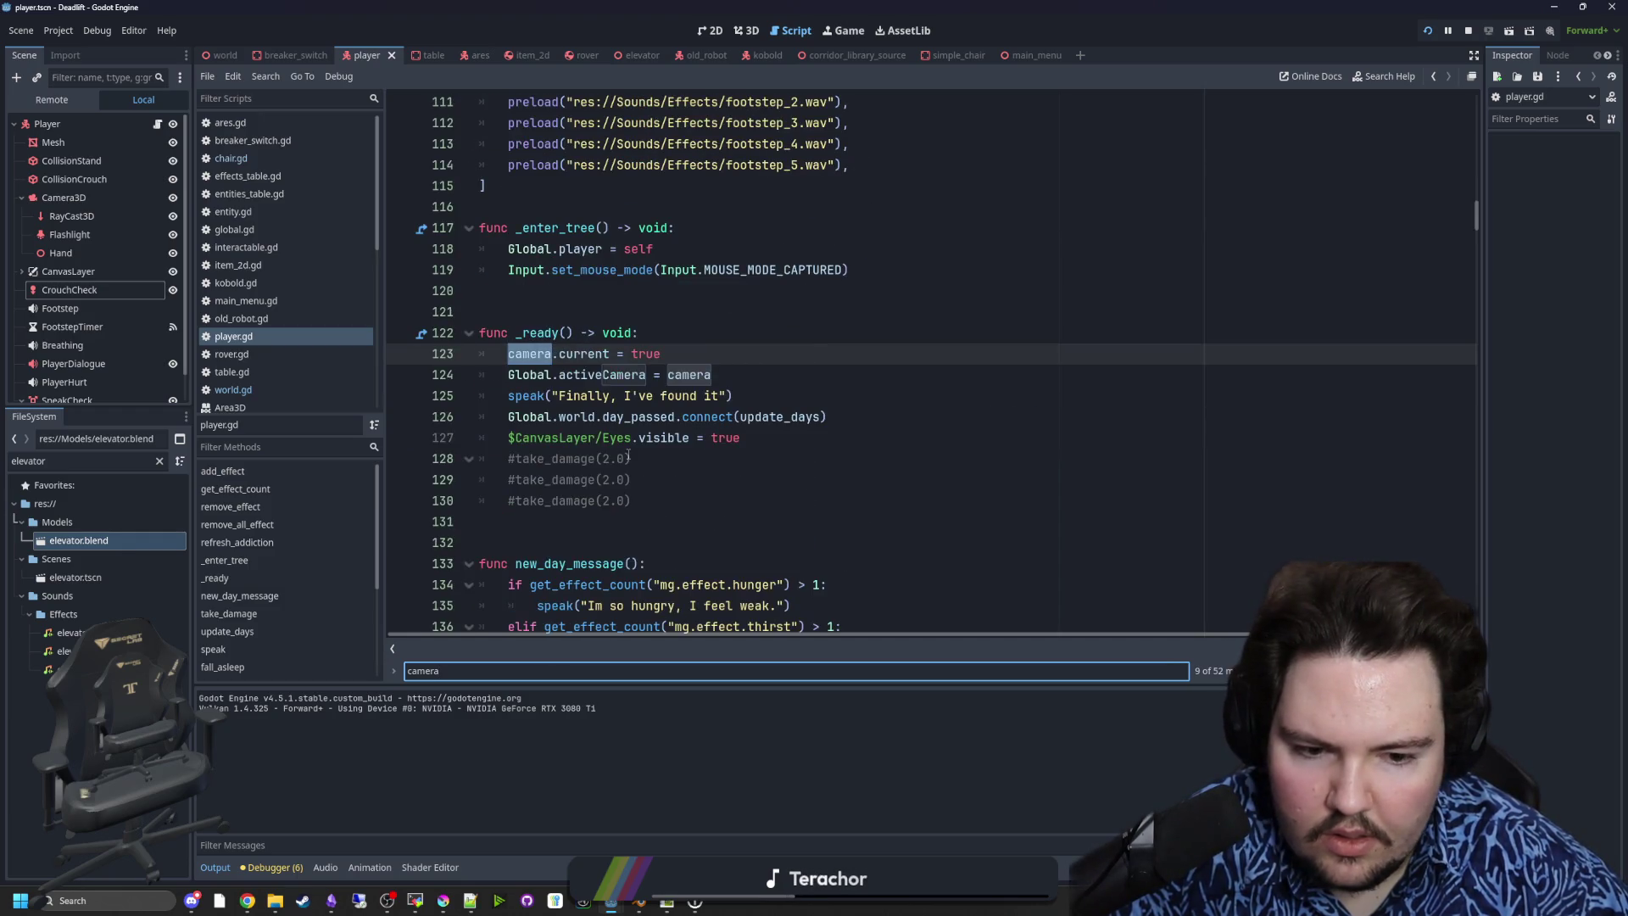
{"action": "key", "text": "Return"}
{"action": "key", "text": "Return"}
{"action": "key", "text": "Return"}
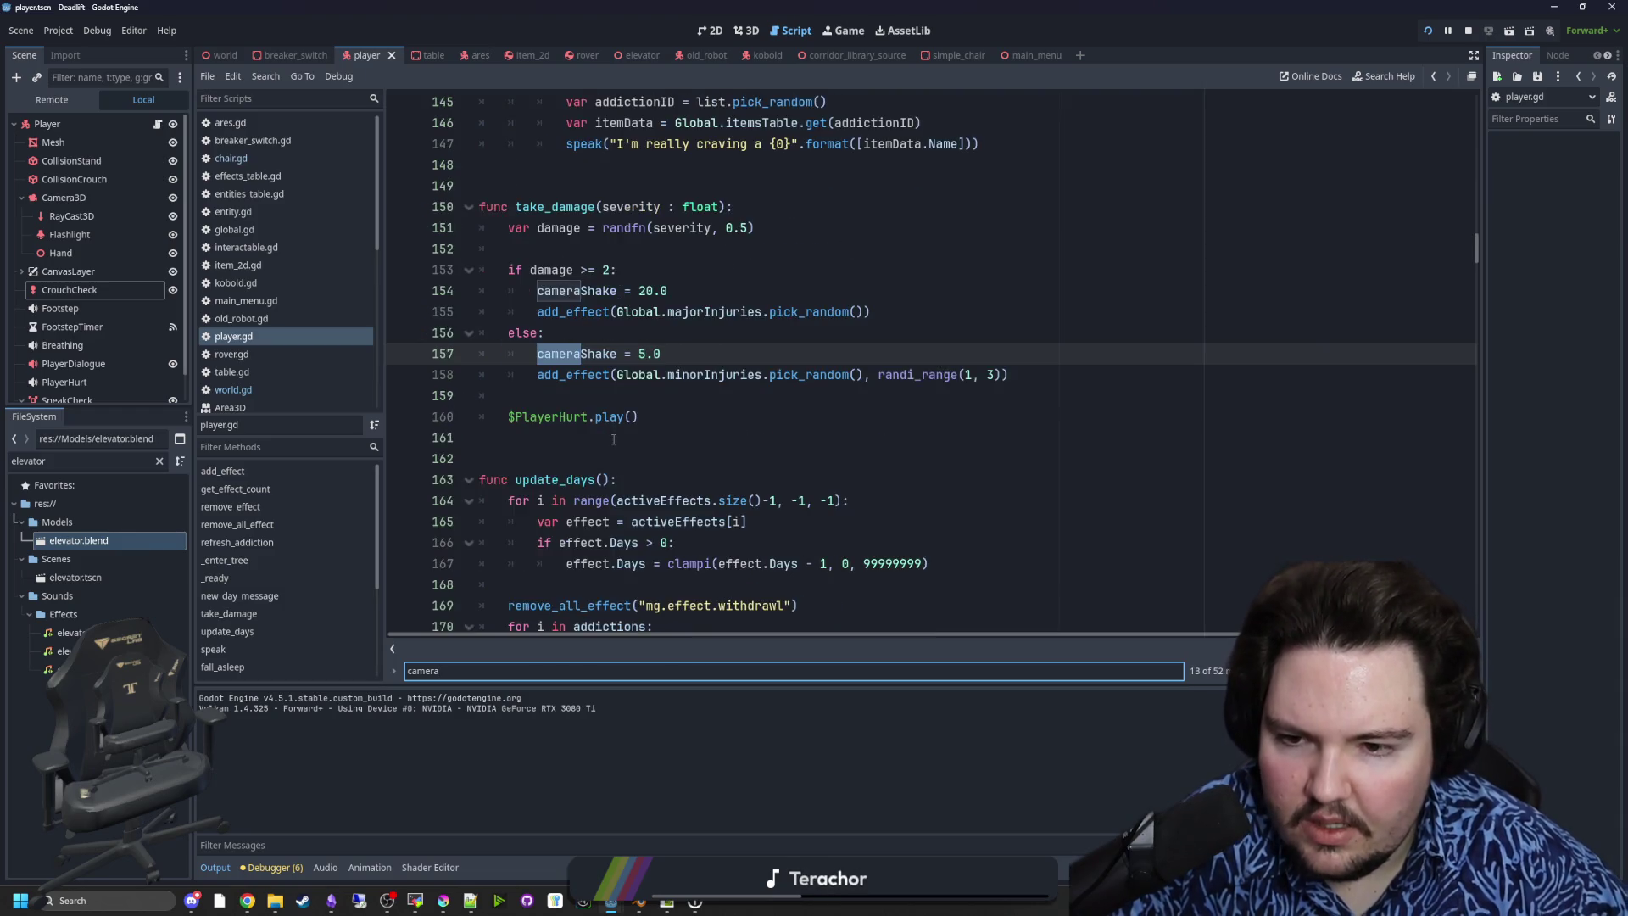
{"action": "key", "text": "Return"}
{"action": "key", "text": "Return"}
{"action": "key", "text": "Return"}
{"action": "key", "text": "Return"}
{"action": "key", "text": "Return"}
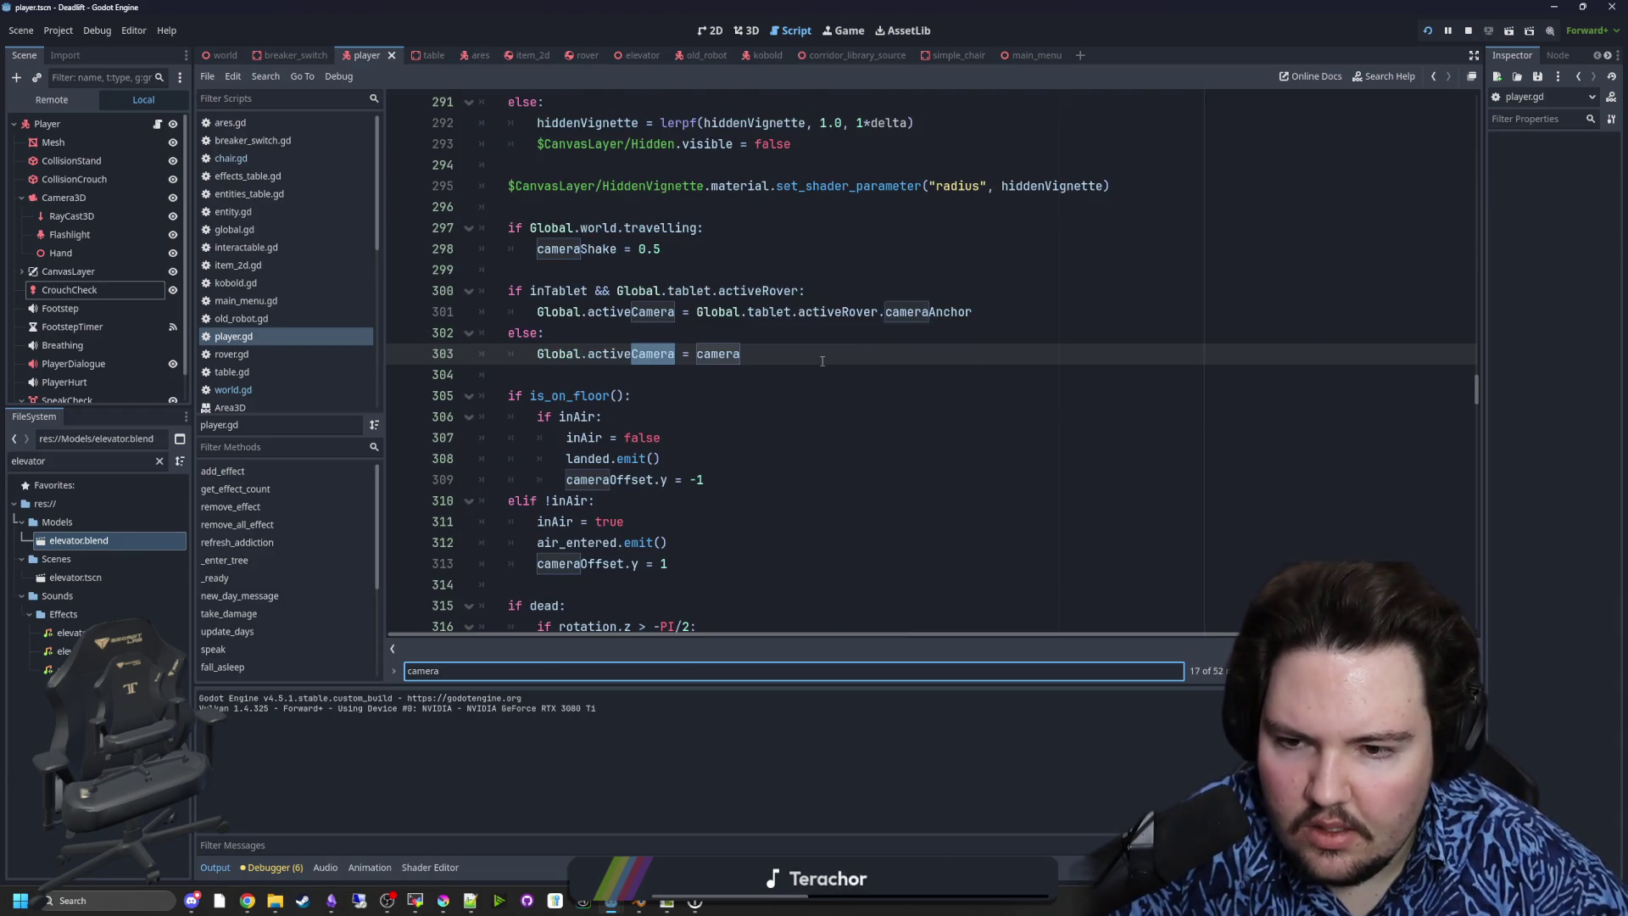
{"action": "key", "text": "Return"}
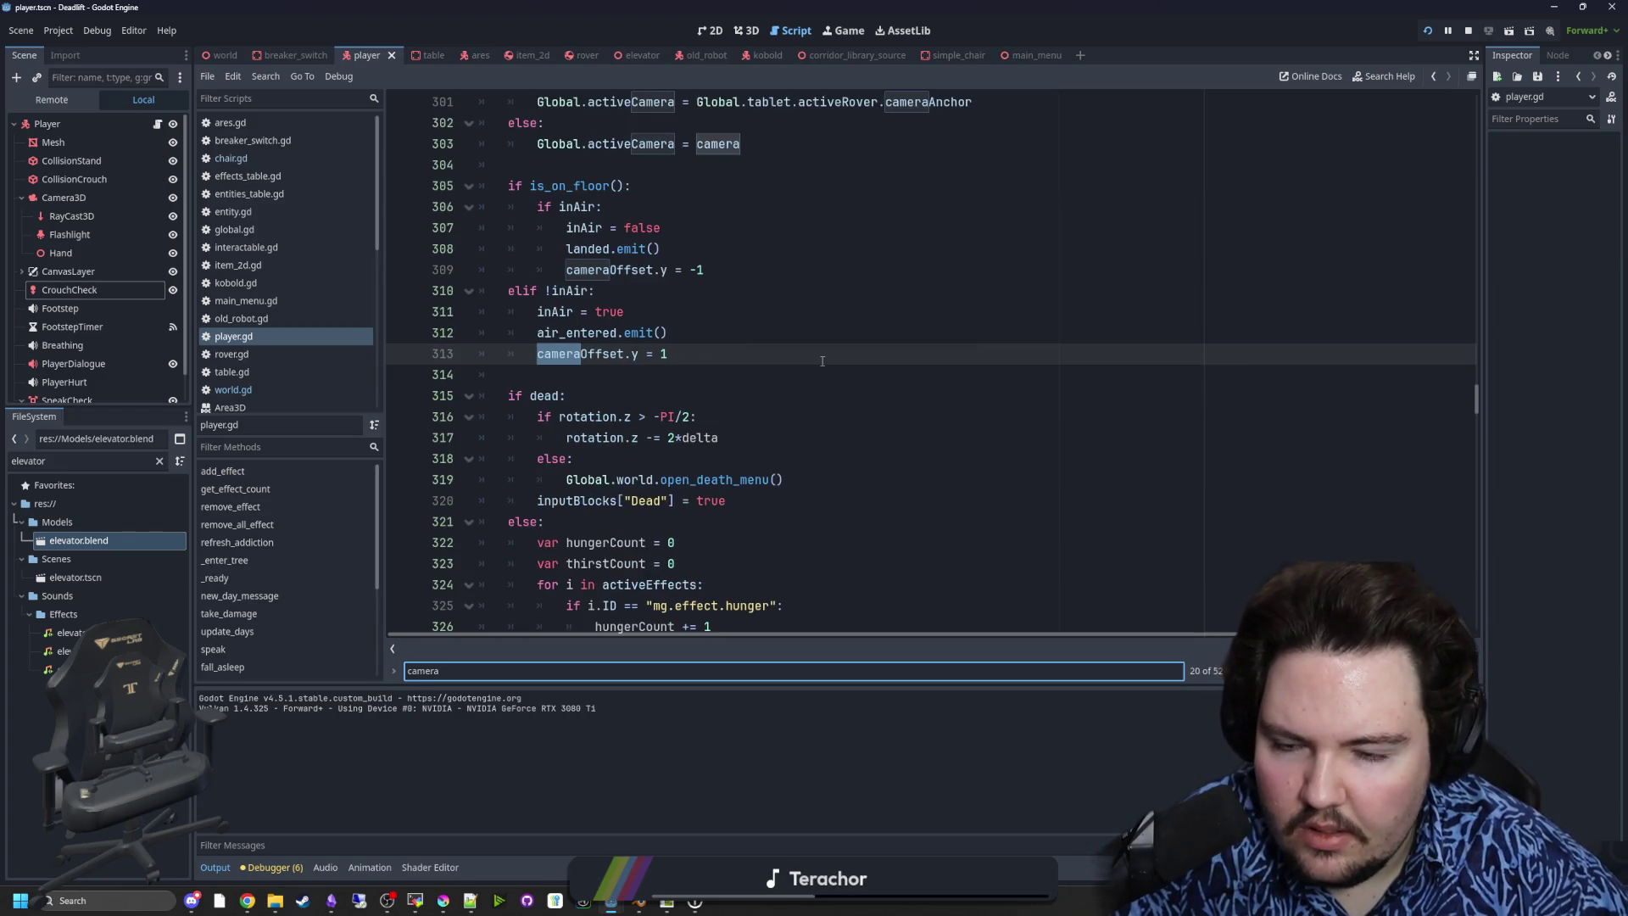
{"action": "key", "text": "Return"}
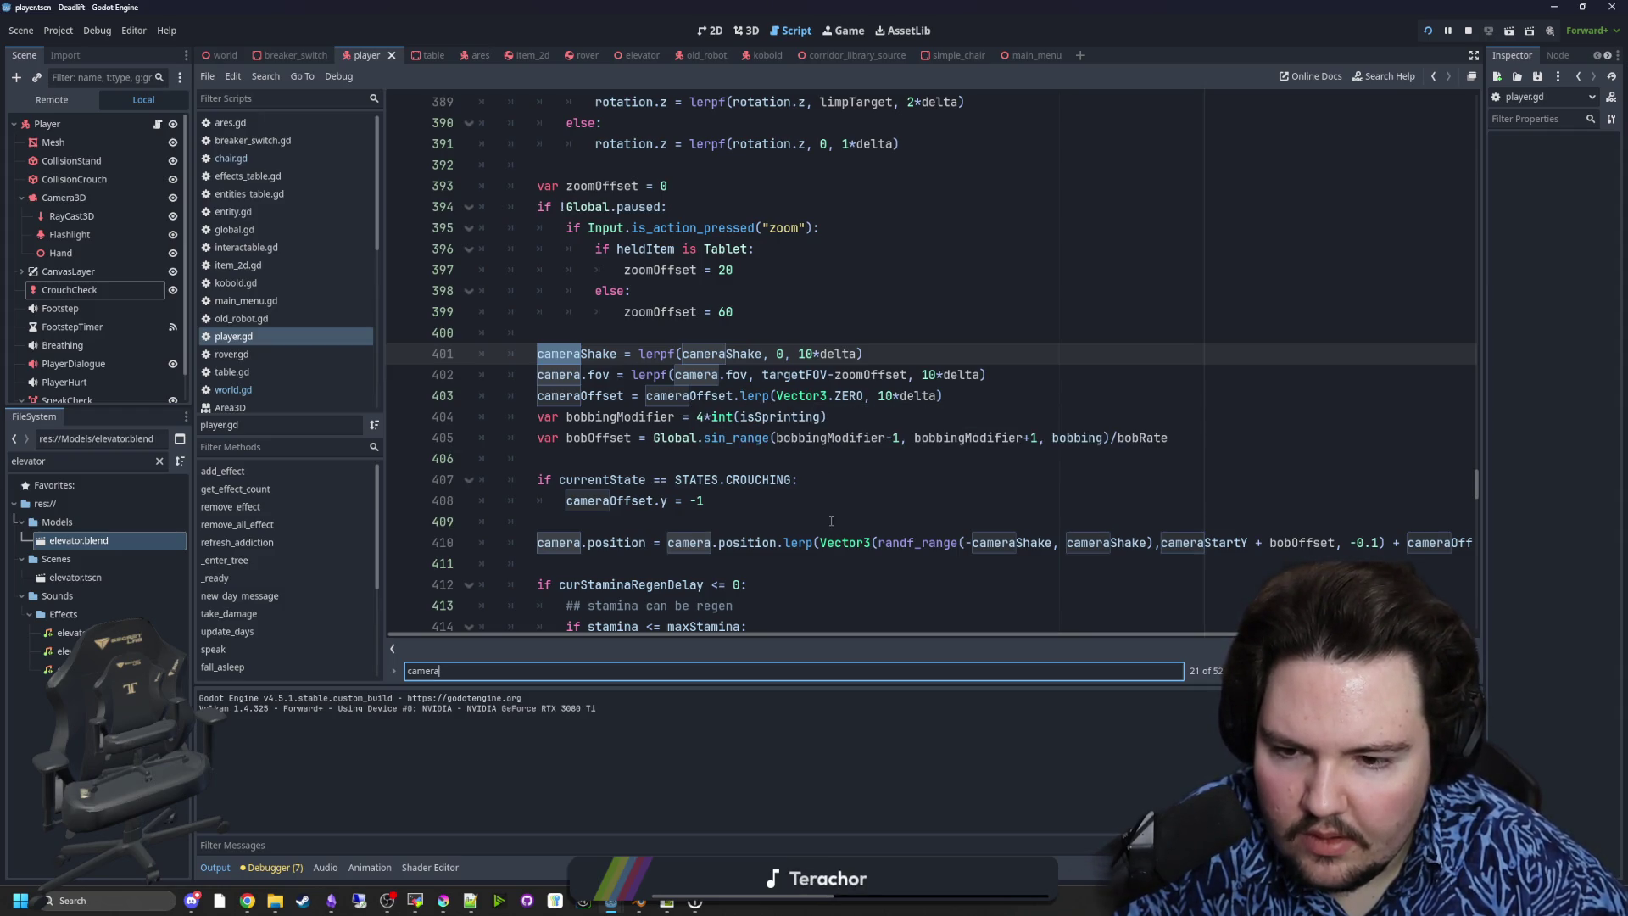
- Change line 410's camera position smoothing from 5*delta to 10*delta and save the script
{"action": "scroll", "coordinate": [843, 481], "scroll_direction": "down", "scroll_amount": 2}
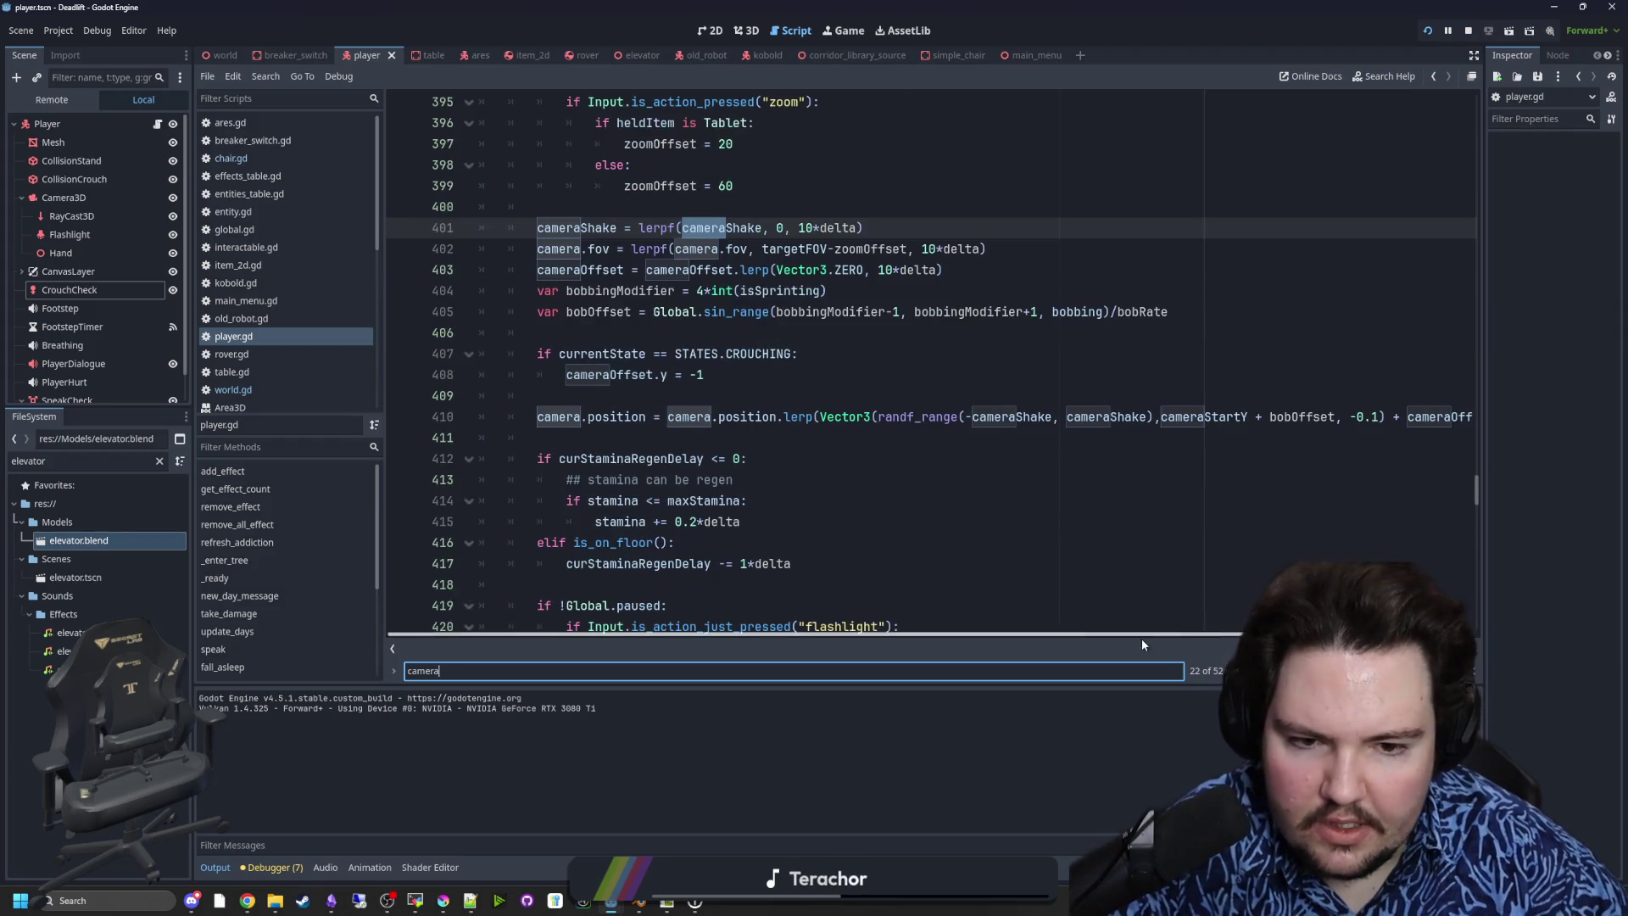
{"action": "left_click_drag", "start_coordinate": [1159, 636], "coordinate": [1331, 636]}
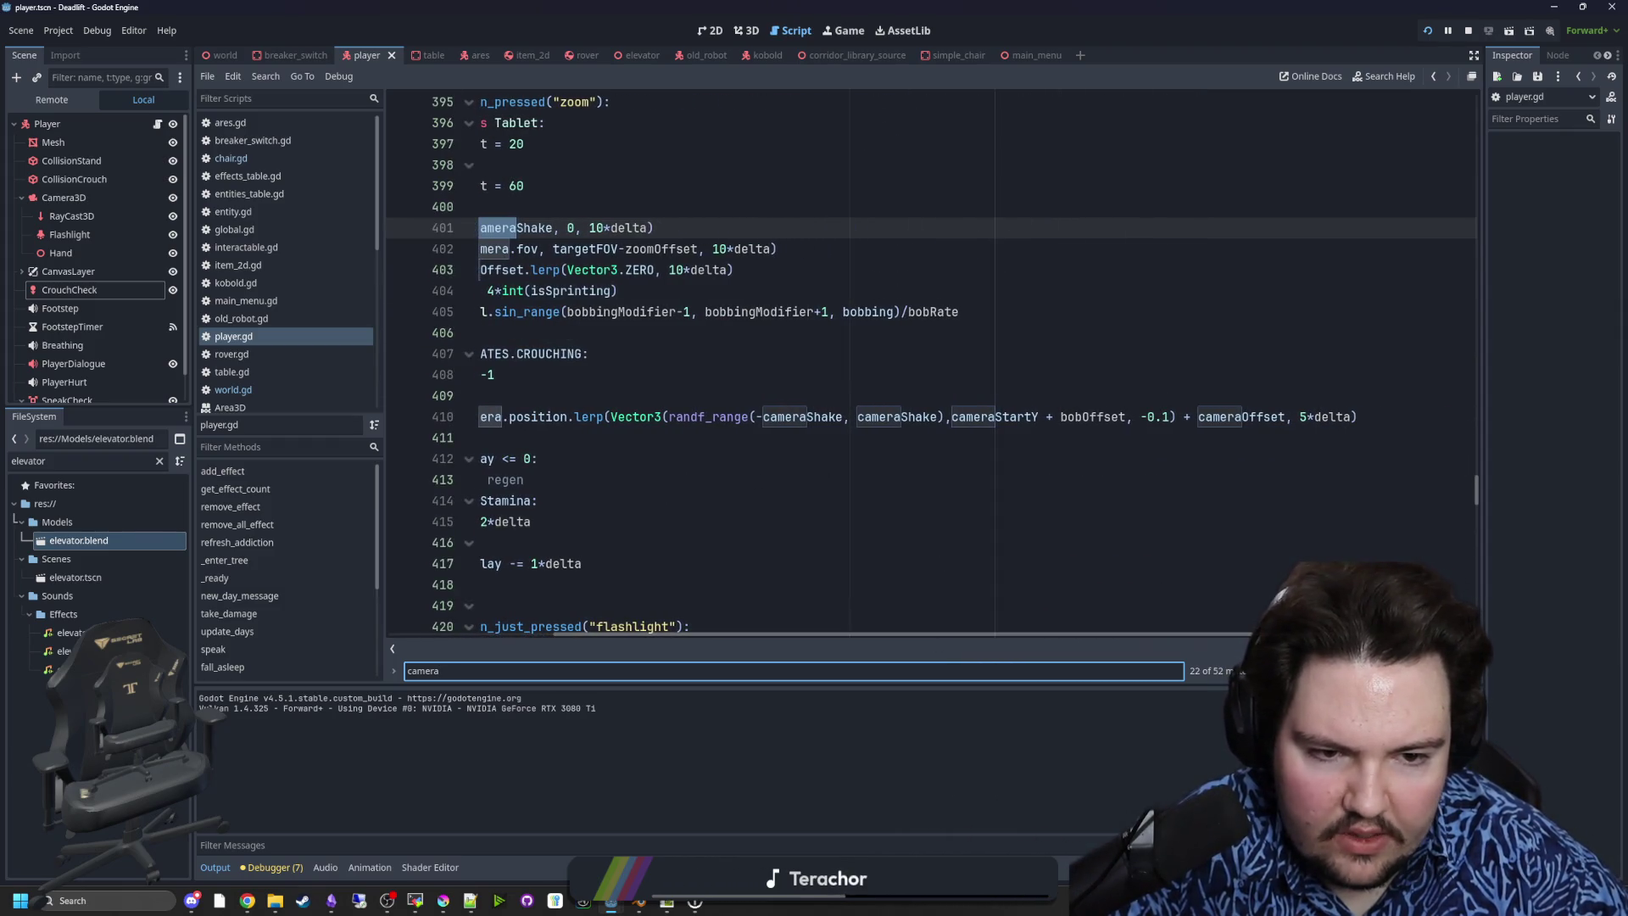
{"action": "left_click", "coordinate": [1302, 416]}
{"action": "type", "text": "10"}
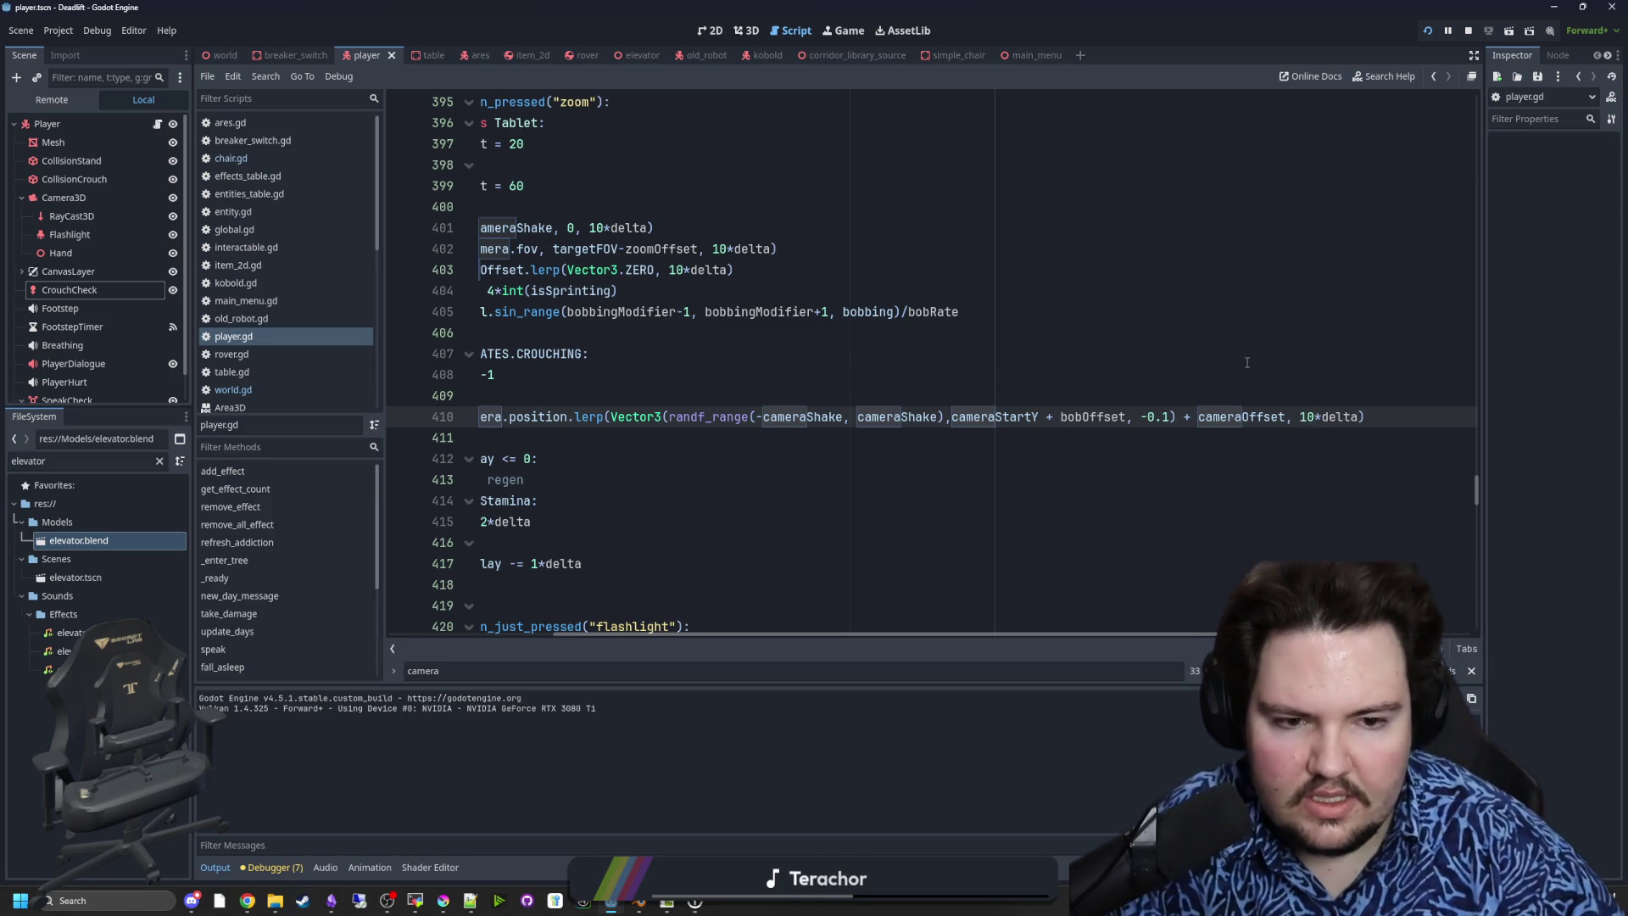
{"action": "left_click", "coordinate": [1246, 362]}
{"action": "key", "text": "ctrl+s"}
- Run DeadRift embedded in the Game workspace, hide under the desk, and pause it
{"action": "left_click", "coordinate": [840, 30]}
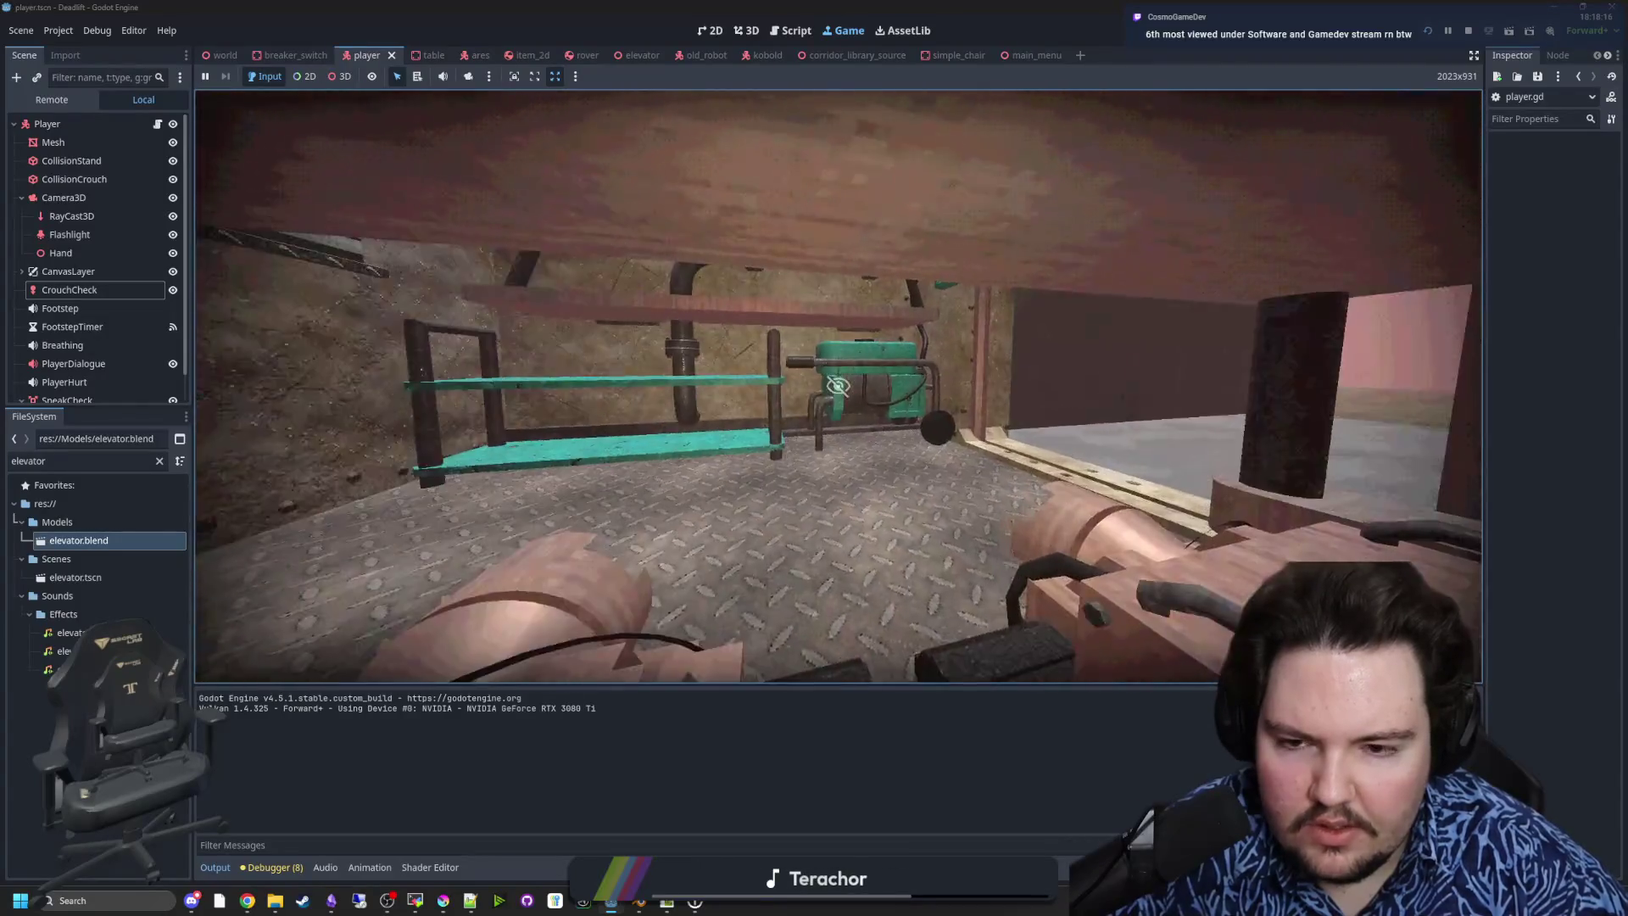
{"action": "key", "text": "super"}
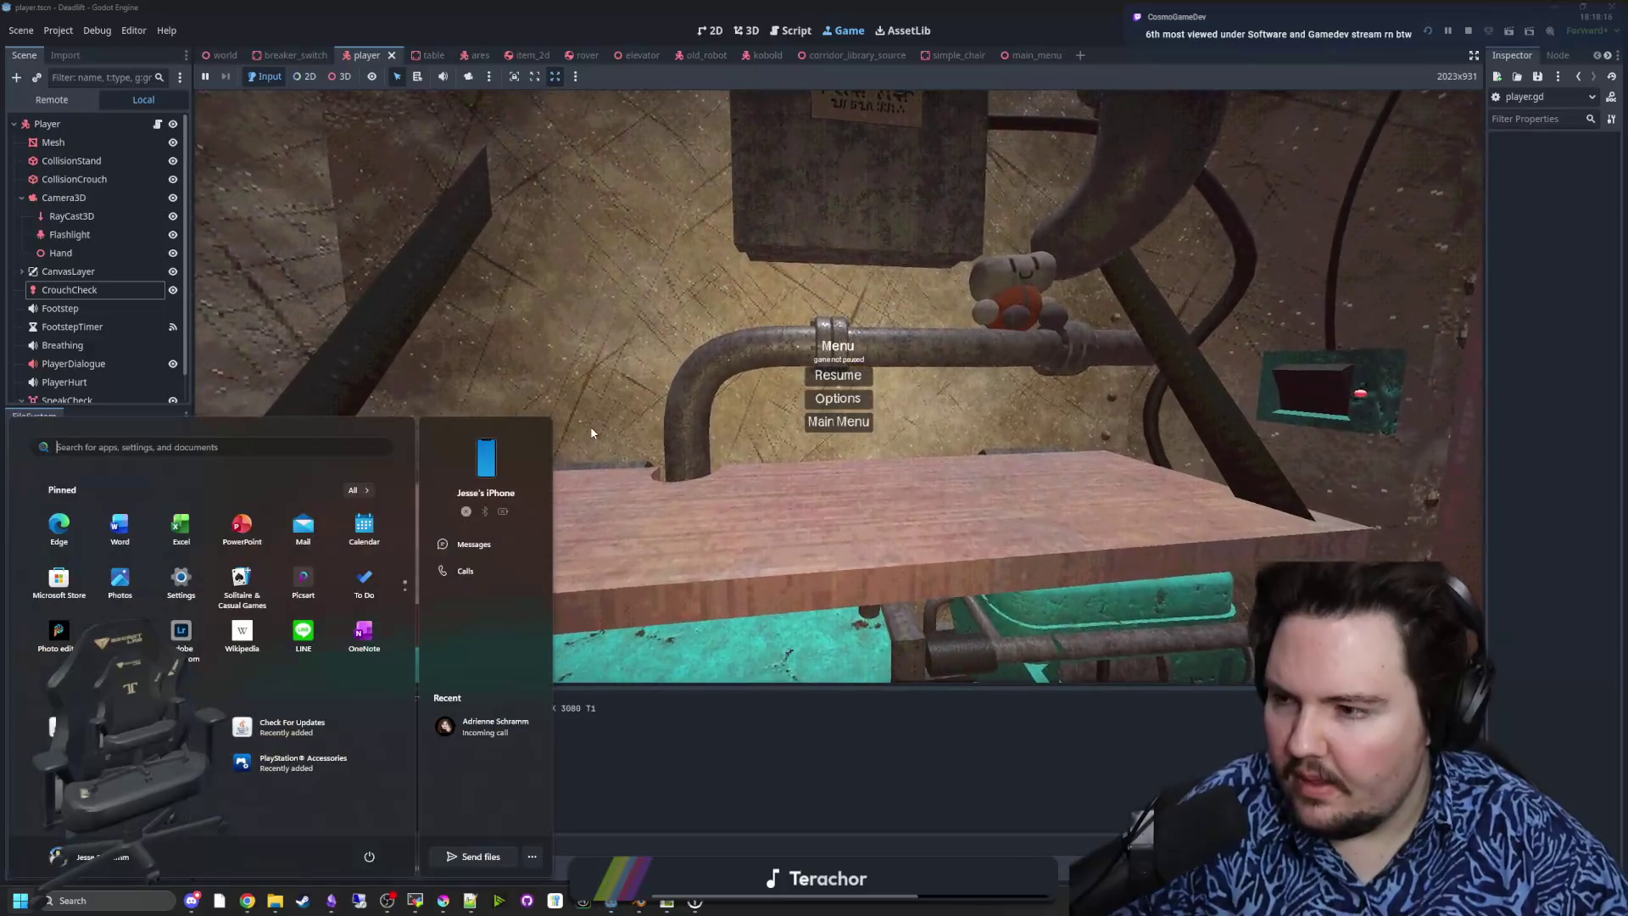
{"action": "key", "text": "Escape"}
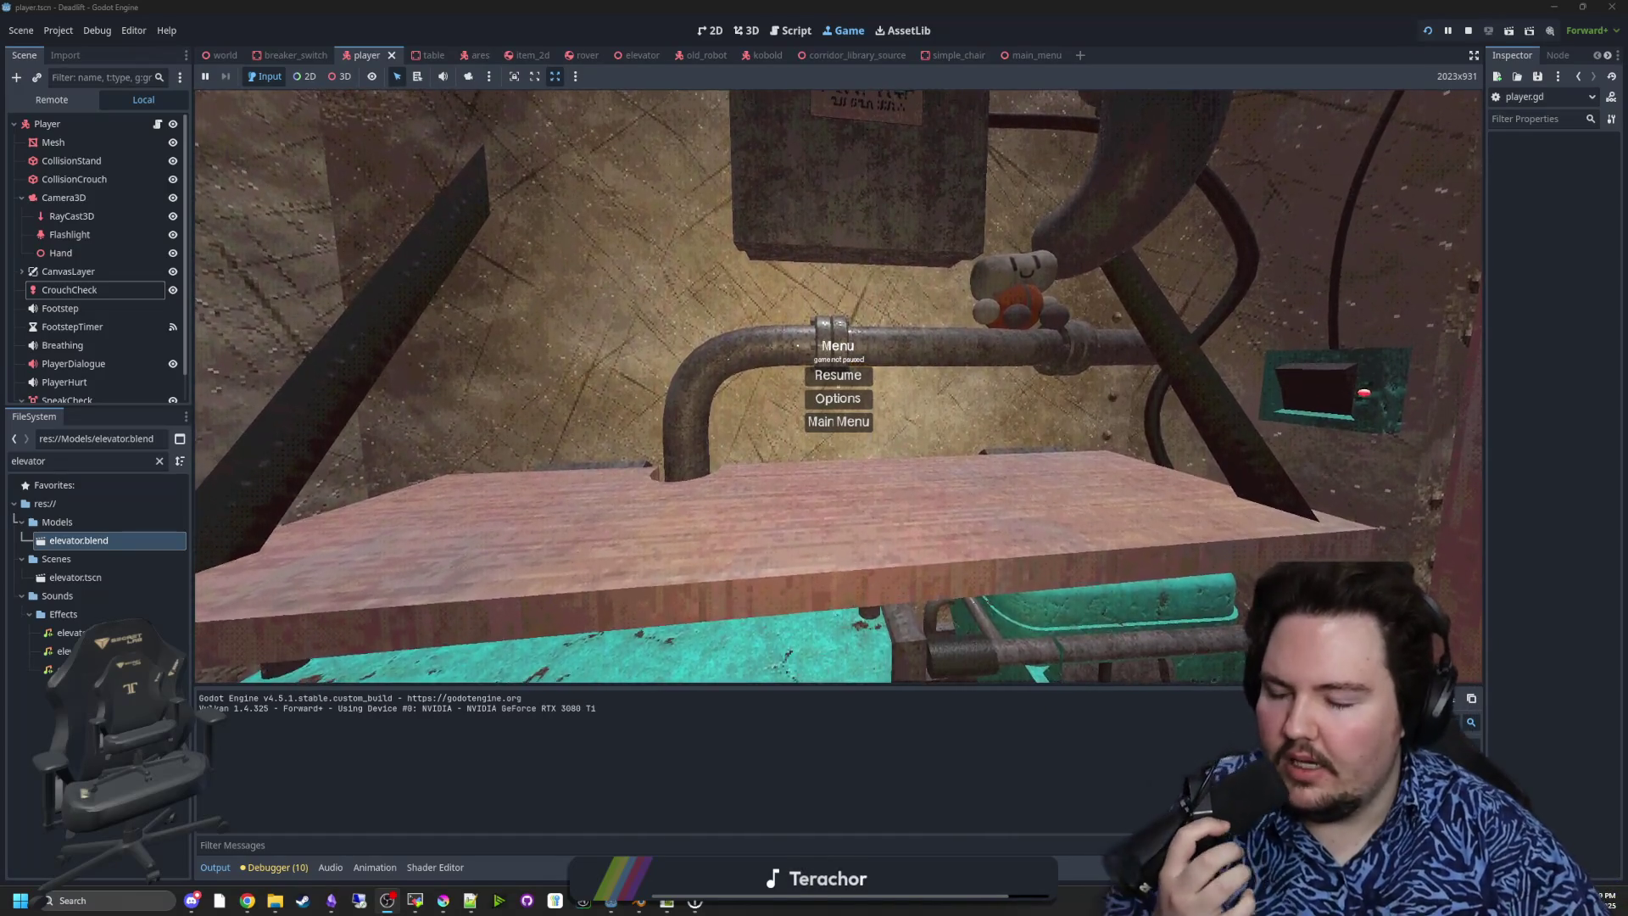
- Resume DeadRift, test the hiding spot by the rover treads, then pause again
{"action": "left_click", "coordinate": [832, 374]}
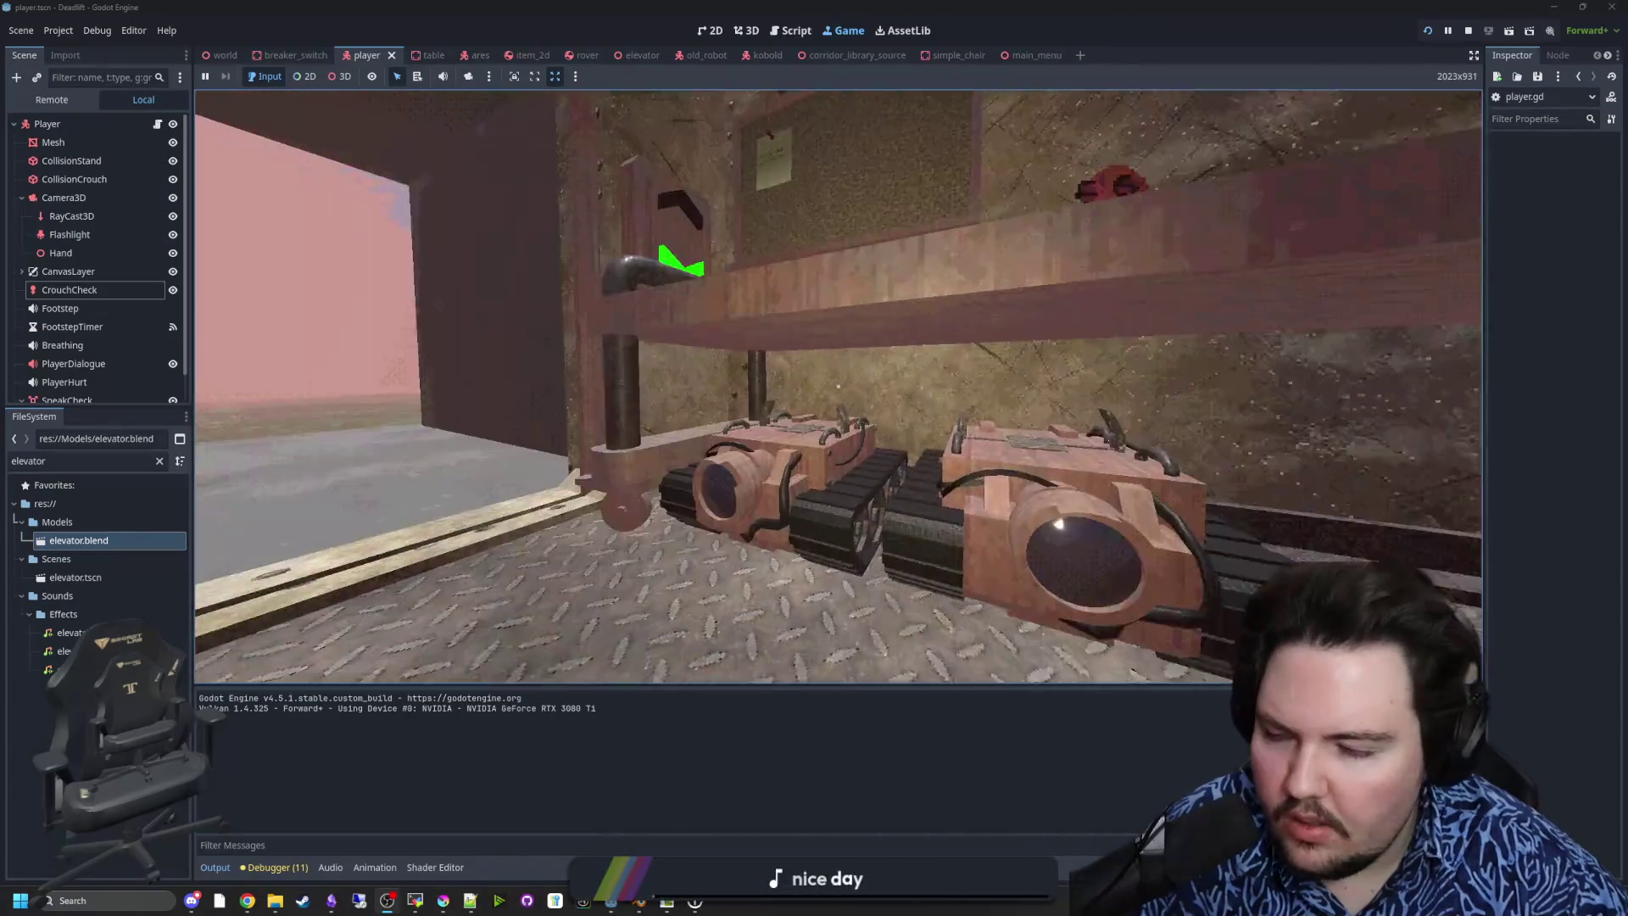
{"action": "key", "text": "Escape"}
{"action": "key", "text": "super"}
{"action": "key", "text": "super"}
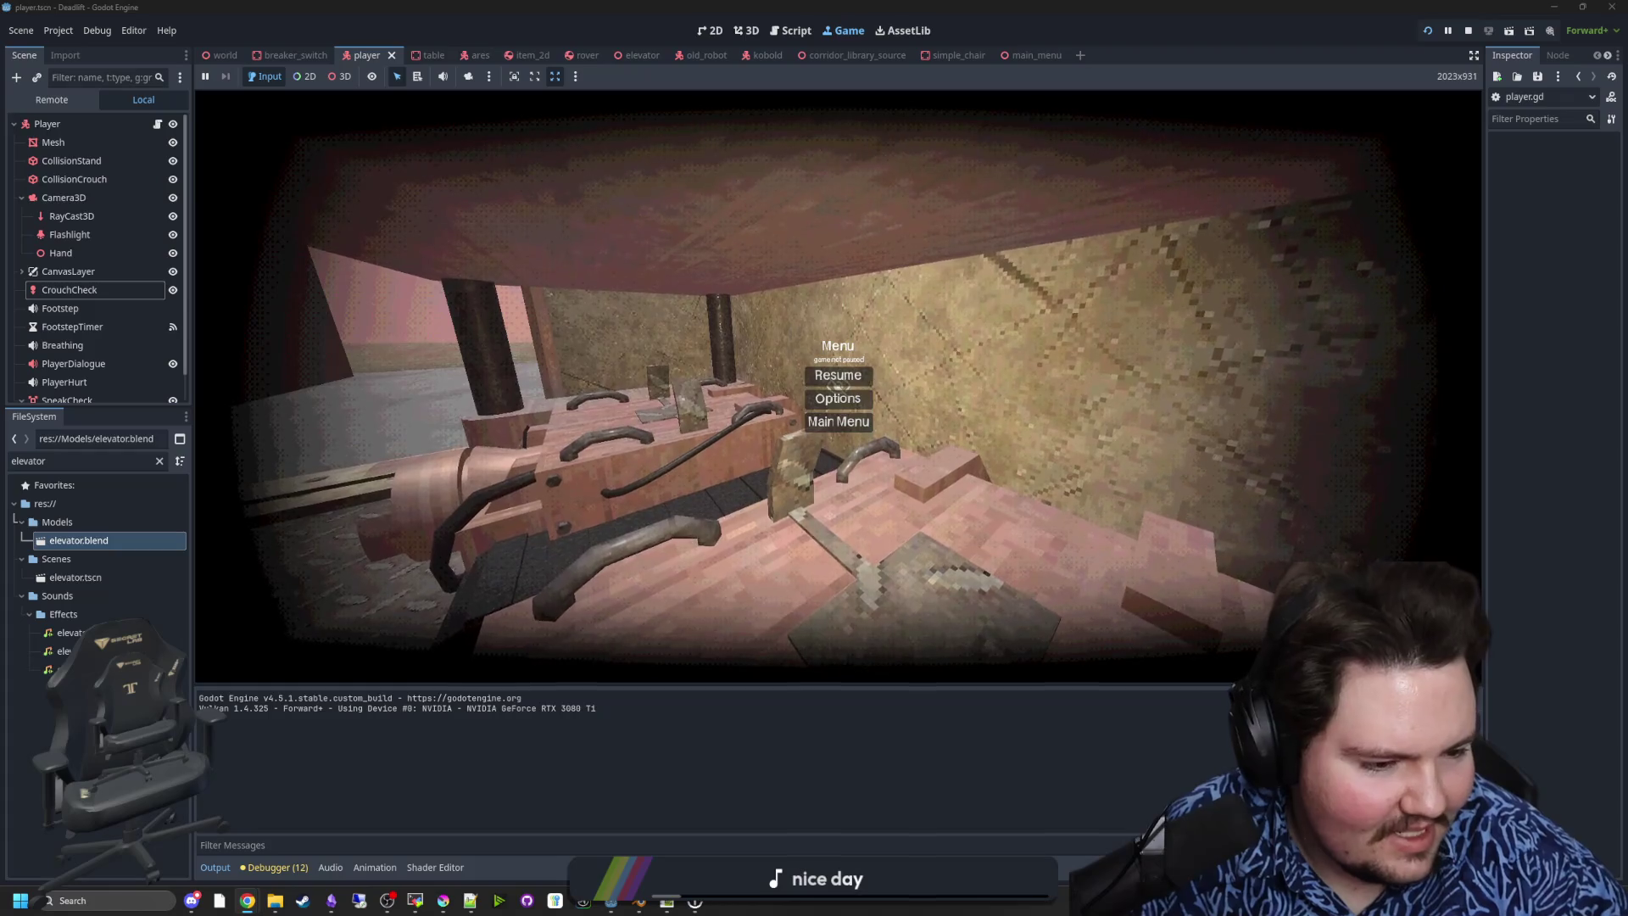
- Launch DarkVents.exe from Chrome's downloads and allow it past the SmartScreen warning
{"action": "key", "text": "alt+Tab"}
{"action": "left_click", "coordinate": [555, 484]}
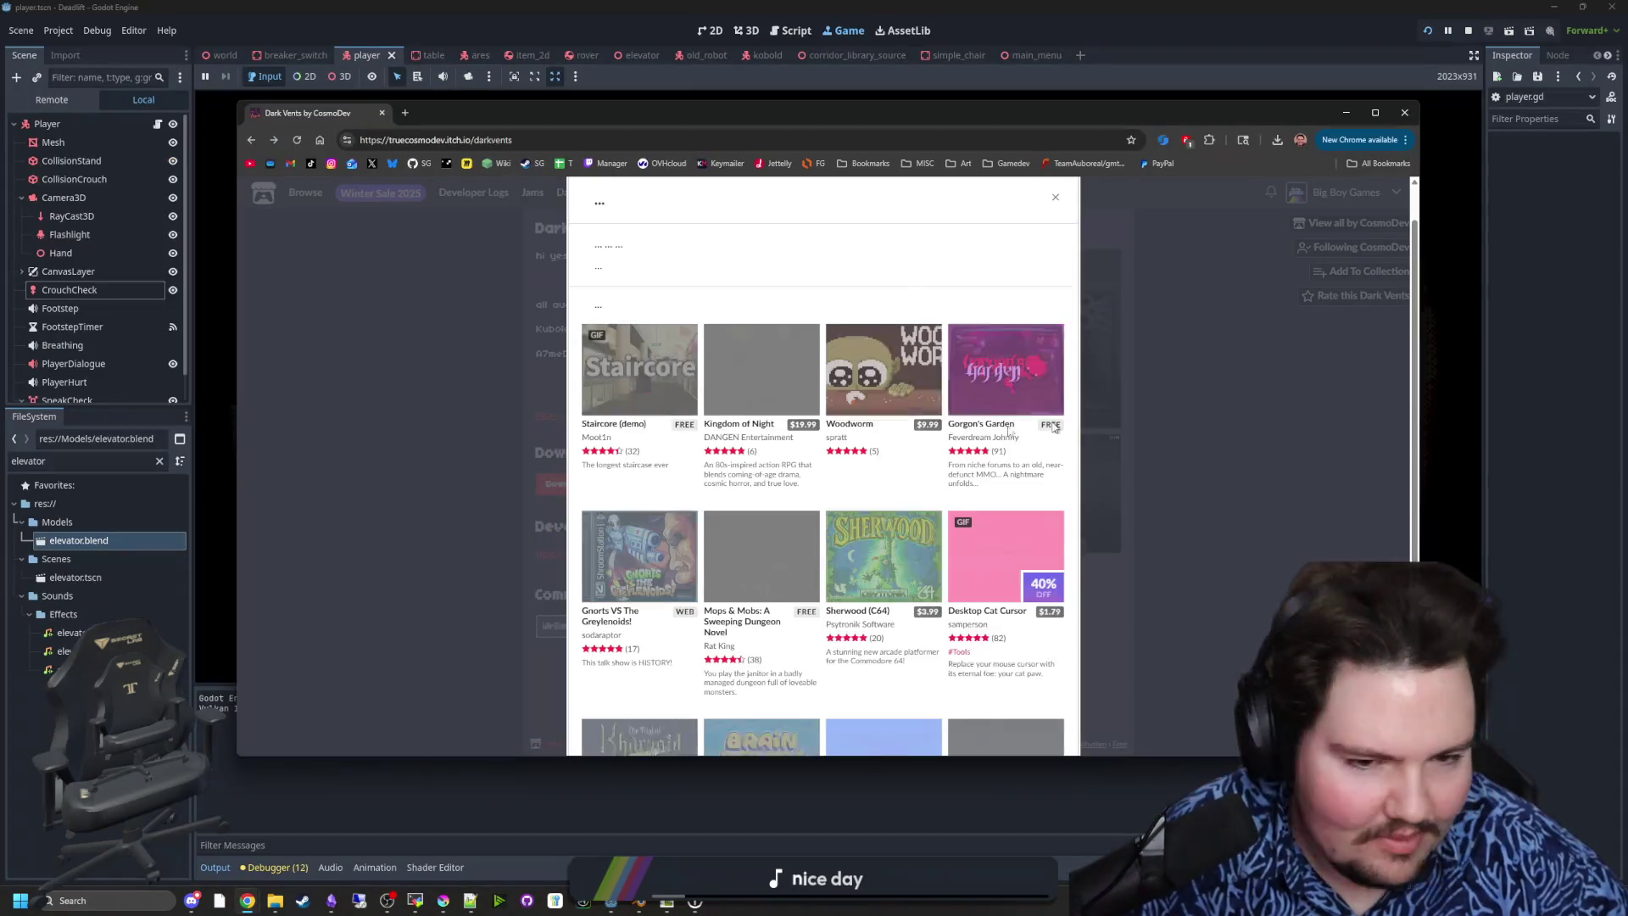
{"action": "left_click", "coordinate": [1059, 201]}
{"action": "left_click", "coordinate": [1276, 140]}
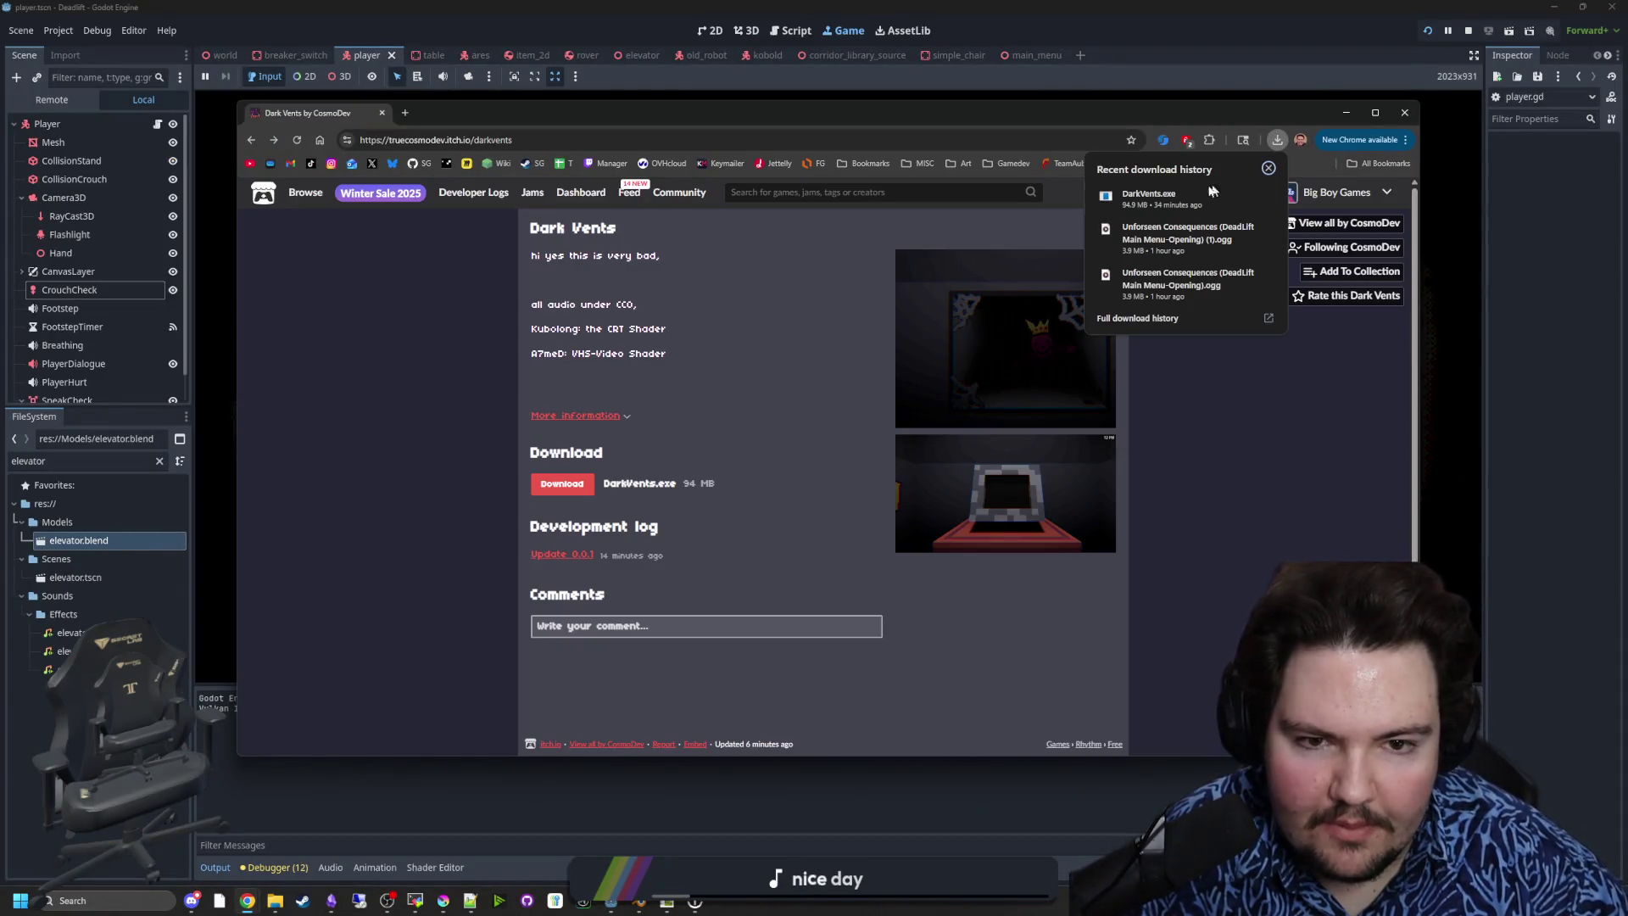
{"action": "left_click", "coordinate": [1179, 197]}
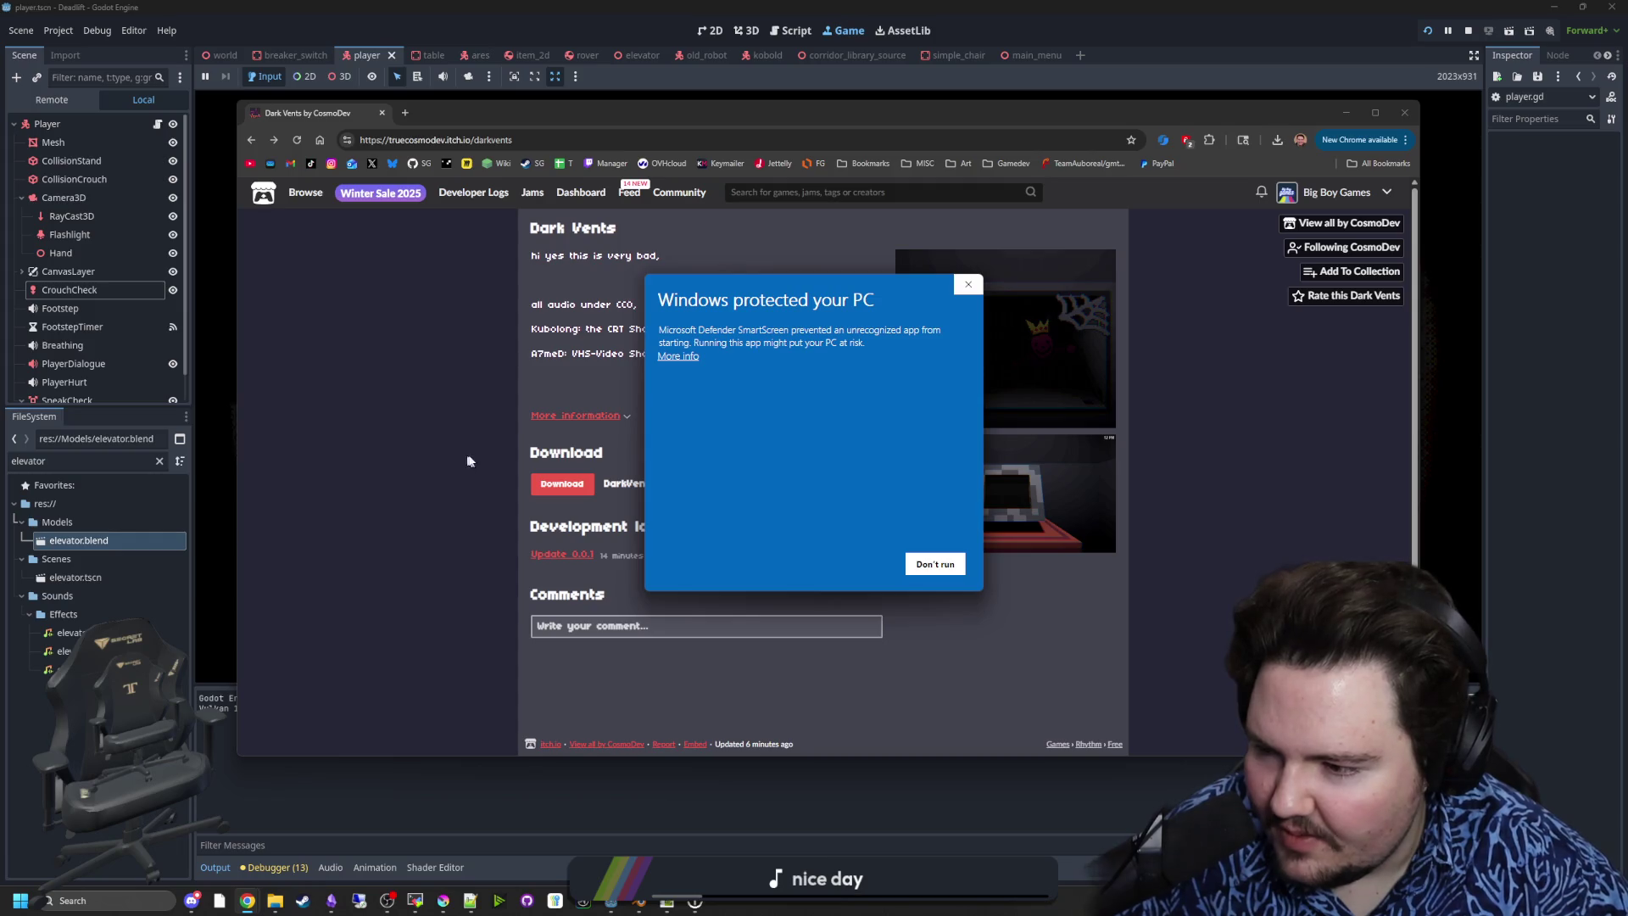
{"action": "left_click", "coordinate": [682, 355]}
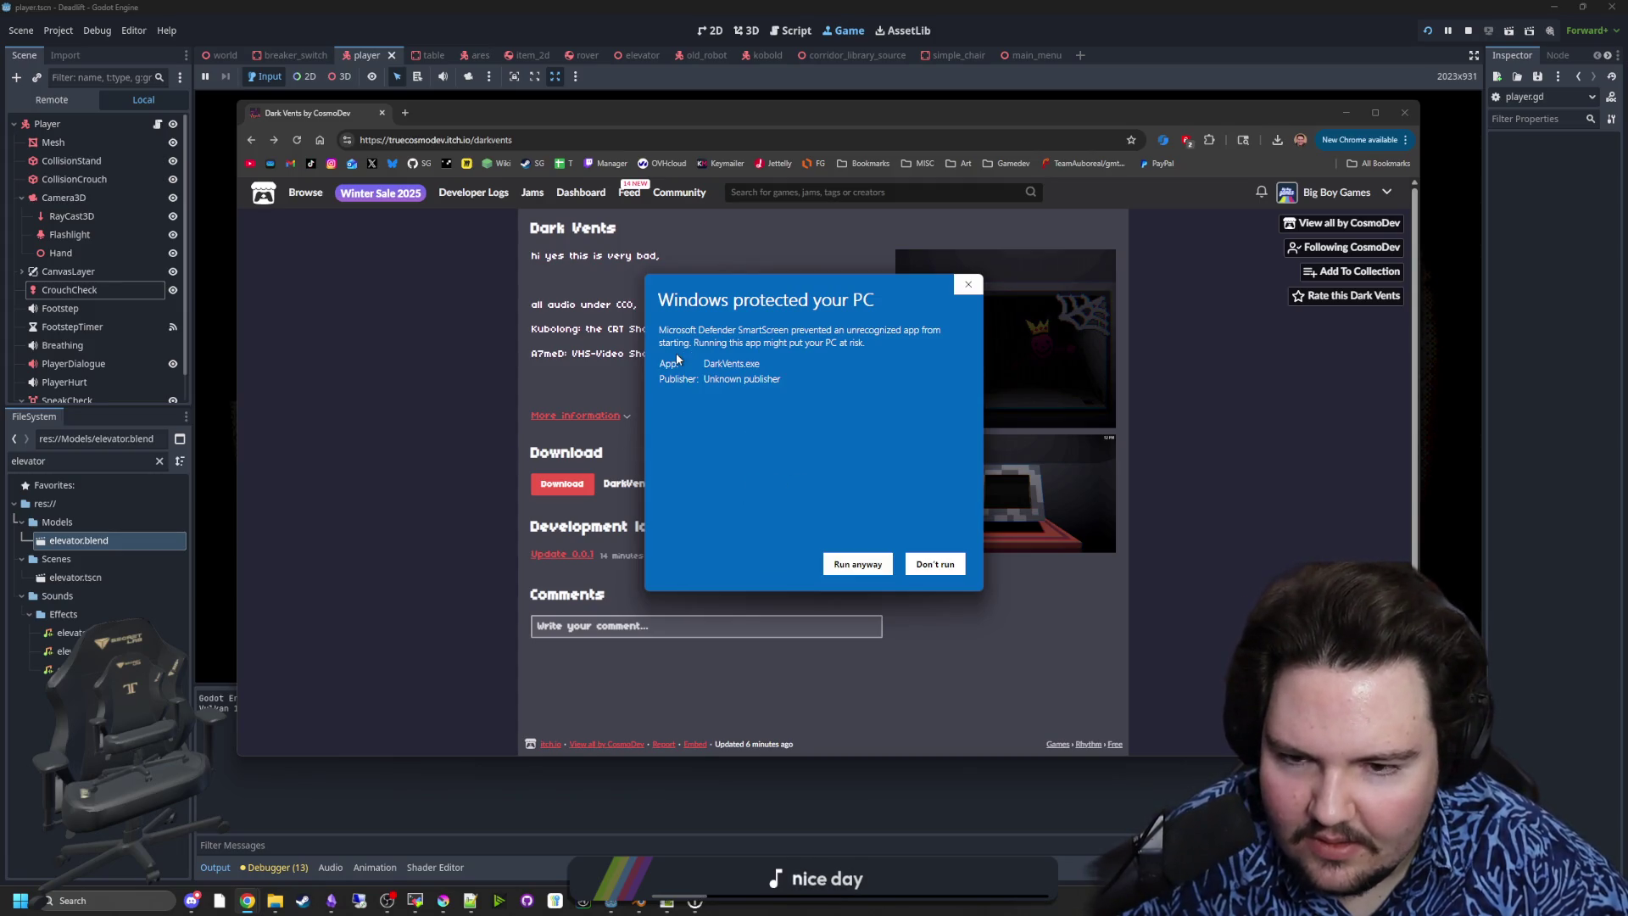
{"action": "left_click", "coordinate": [865, 566]}
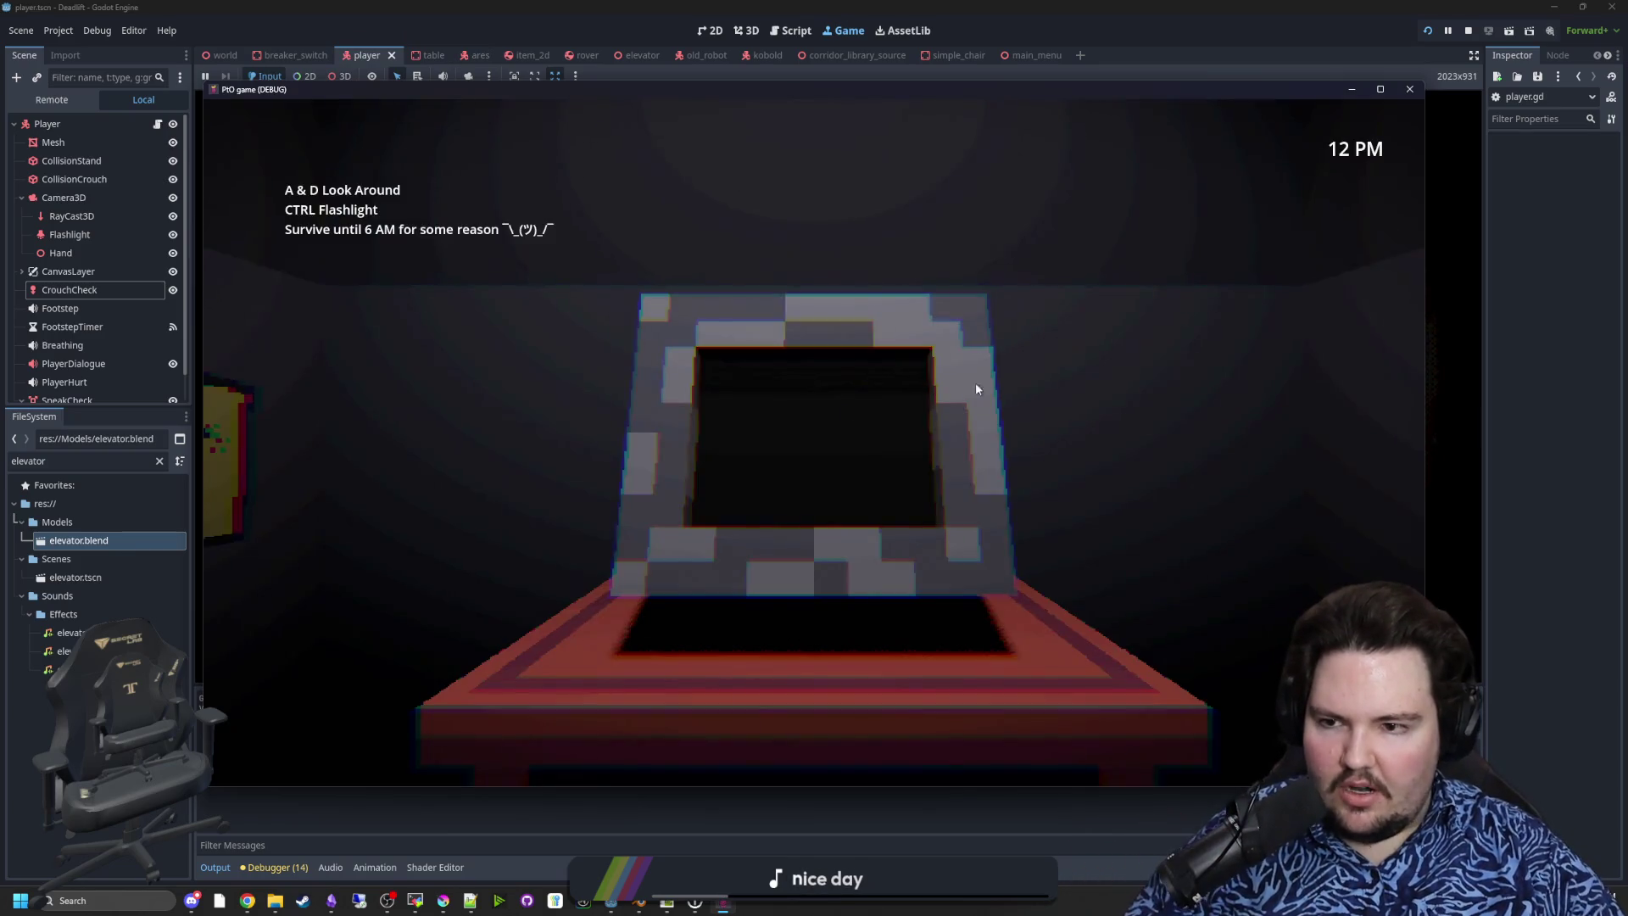
- Look between the posters and monitor, then toggle the game's debug menu with F1
{"action": "key", "text": "a"}
{"action": "key", "text": "d"}
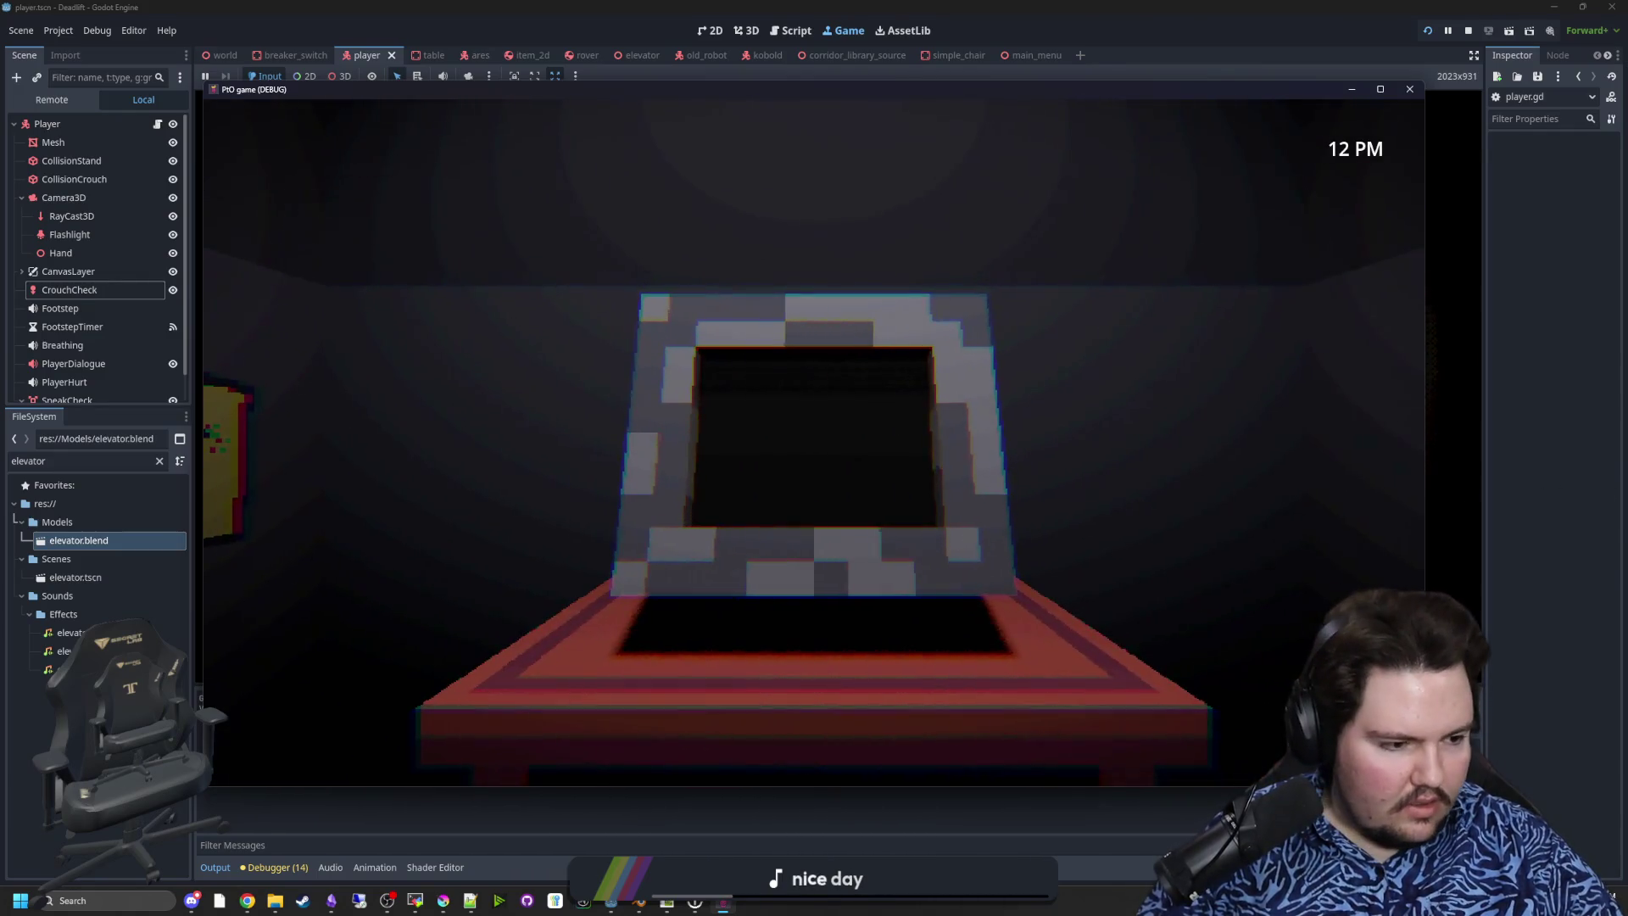
{"action": "key", "text": "F1"}
{"action": "key", "text": "F1"}
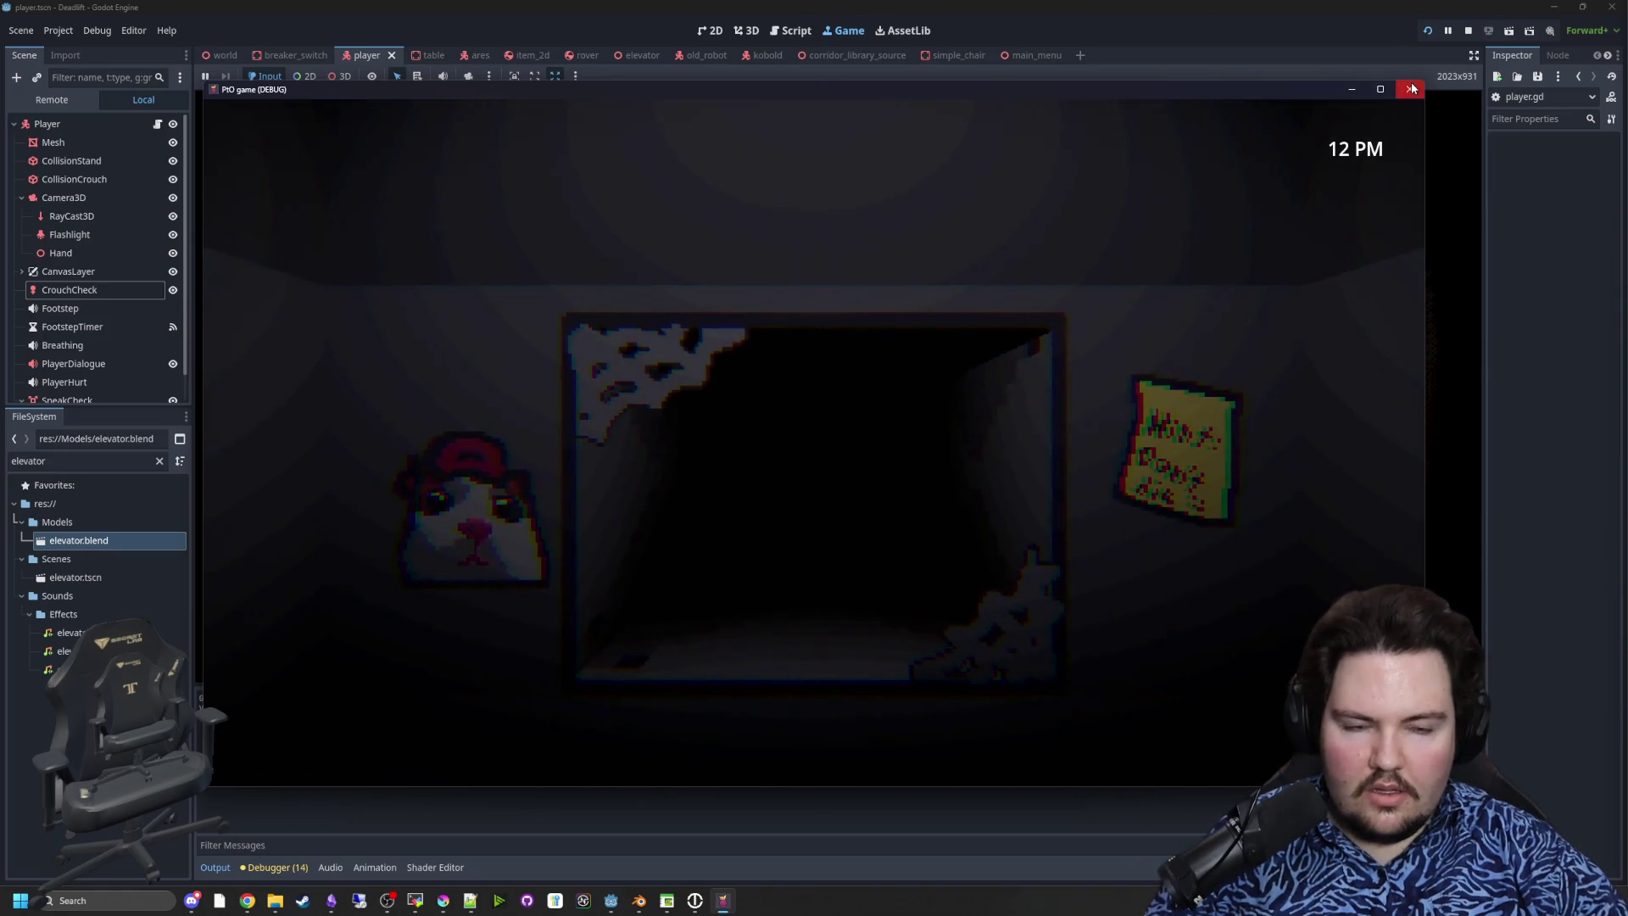
- Close the game window and relaunch DarkVents.exe from the recent downloads list
{"action": "left_click", "coordinate": [1409, 88]}
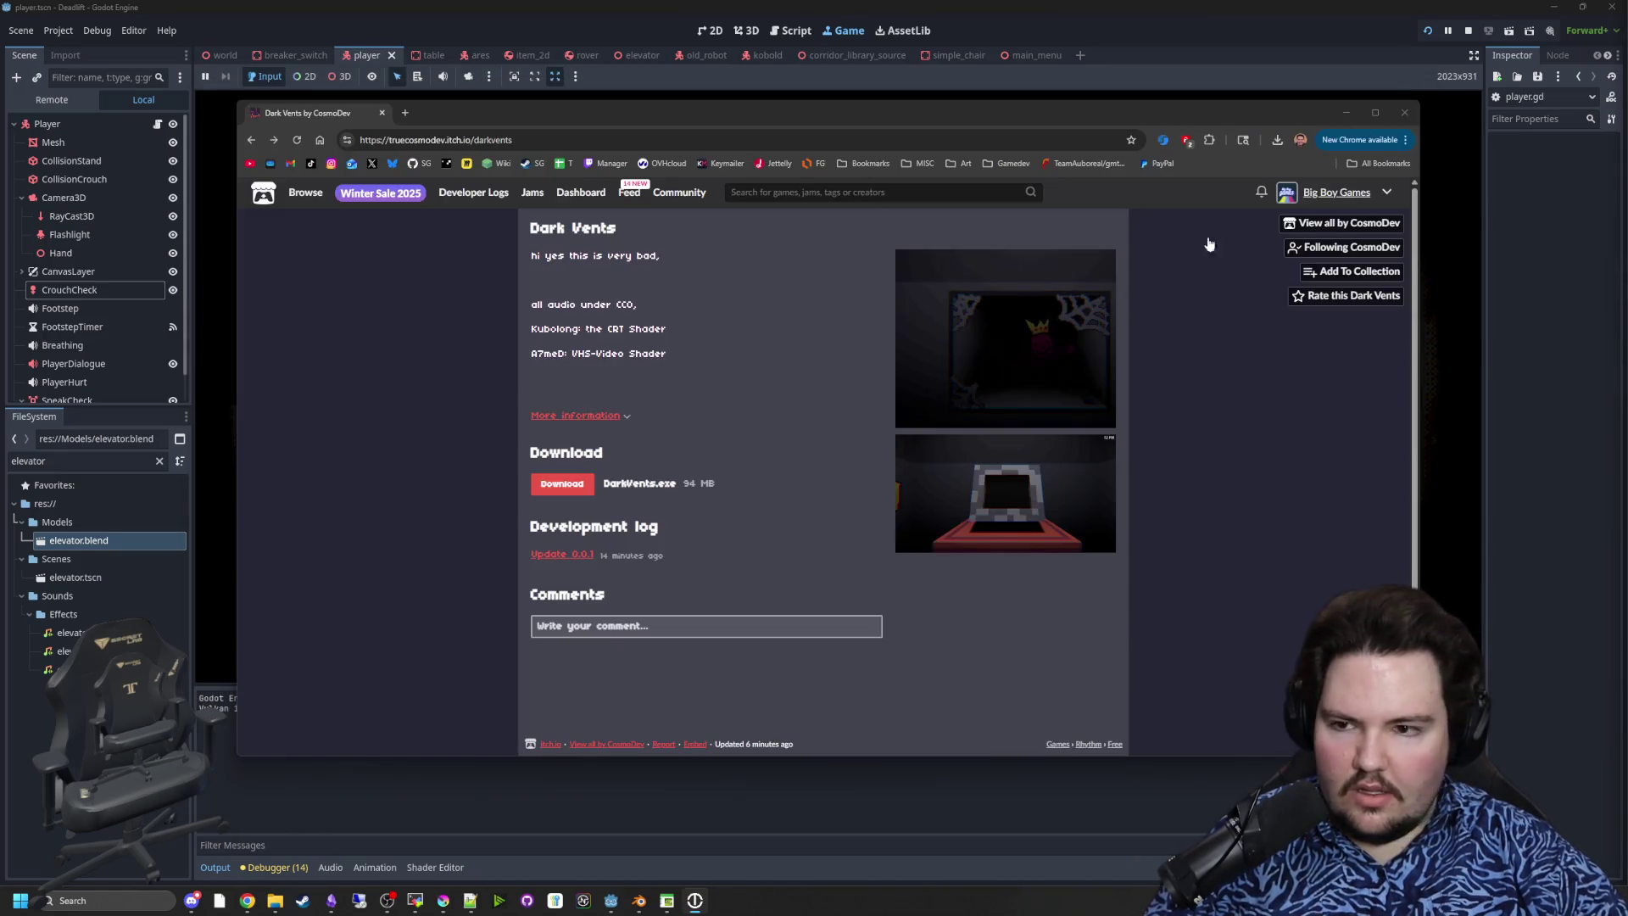
{"action": "left_click", "coordinate": [1285, 141]}
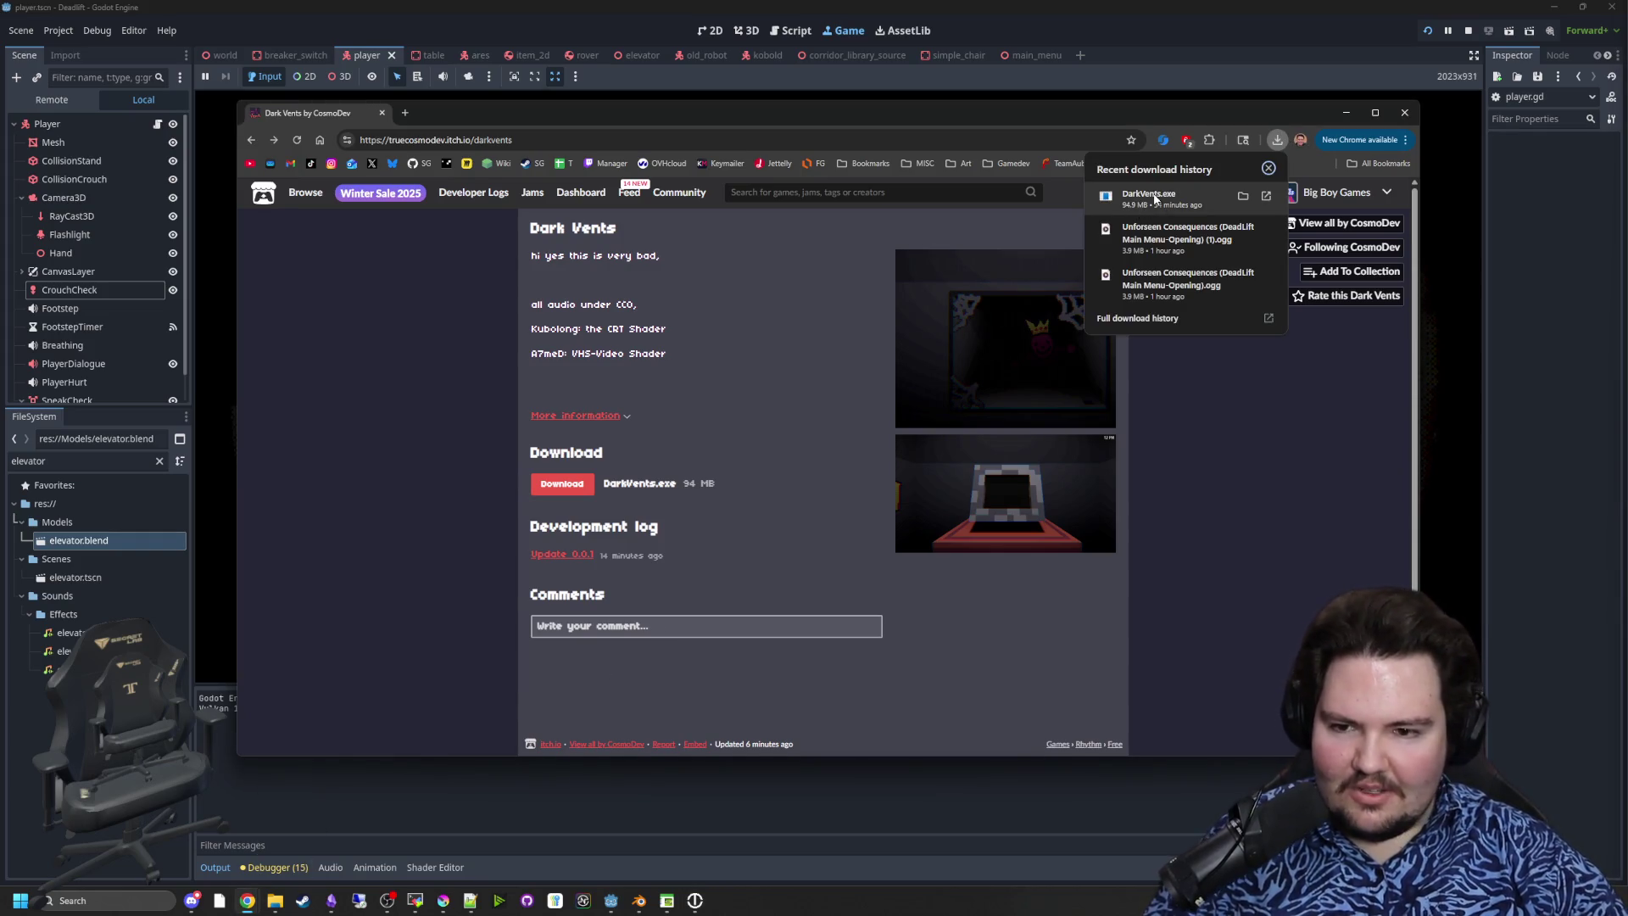
{"action": "left_click", "coordinate": [1154, 198]}
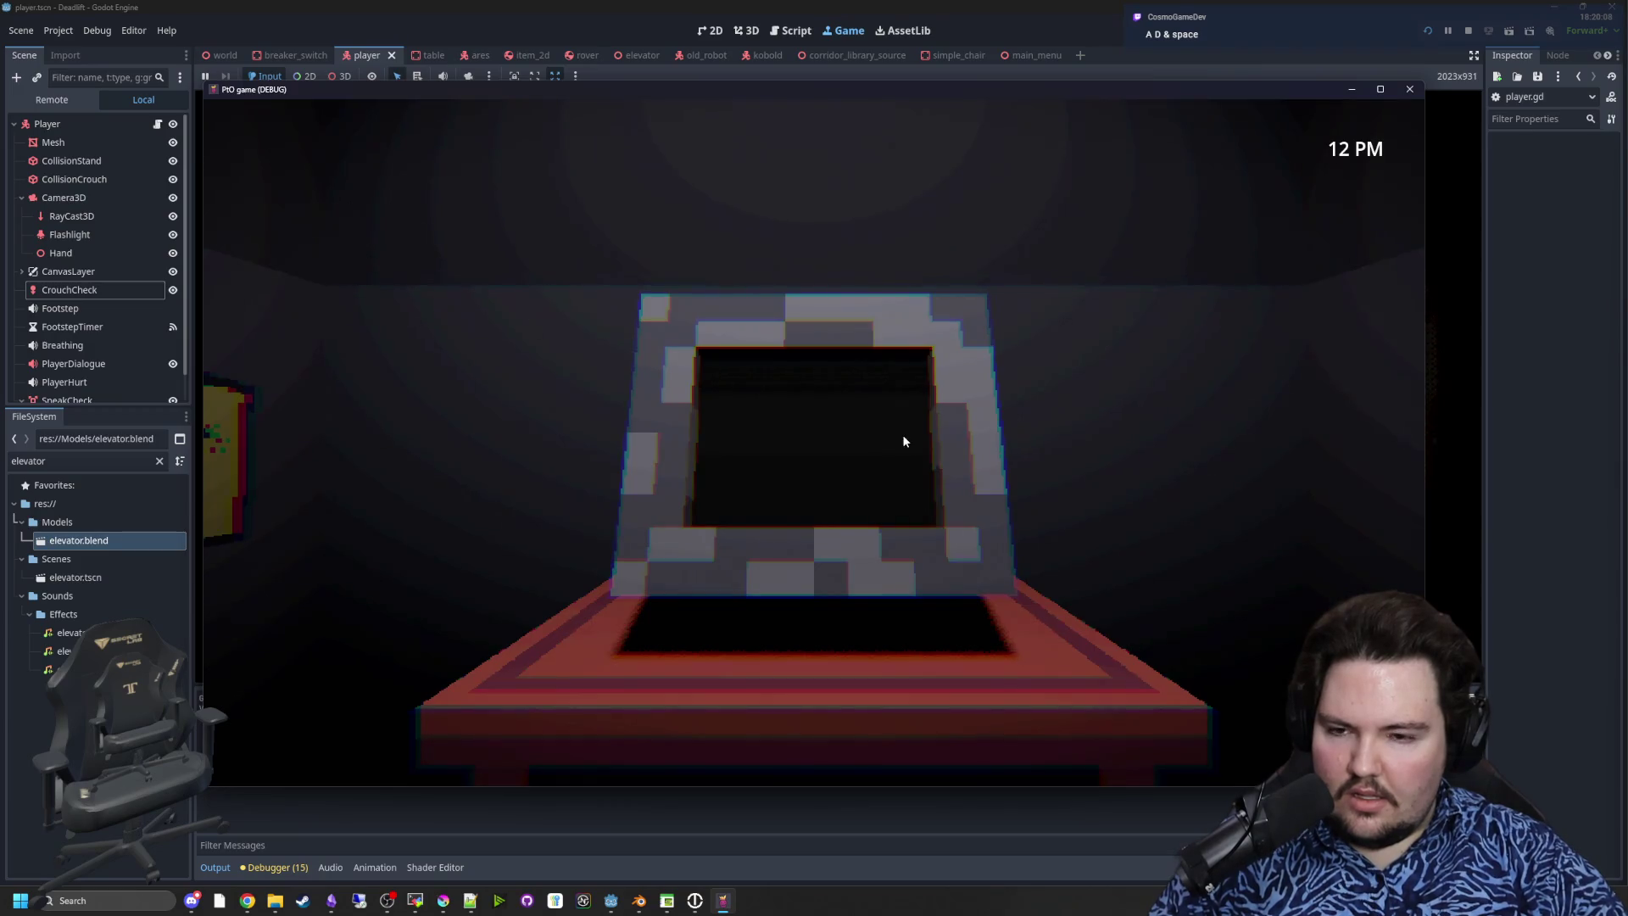
- Watch the vent and monitor alternately with A/D until dying, then retry
{"action": "key", "text": "d"}
{"action": "key", "text": "a"}
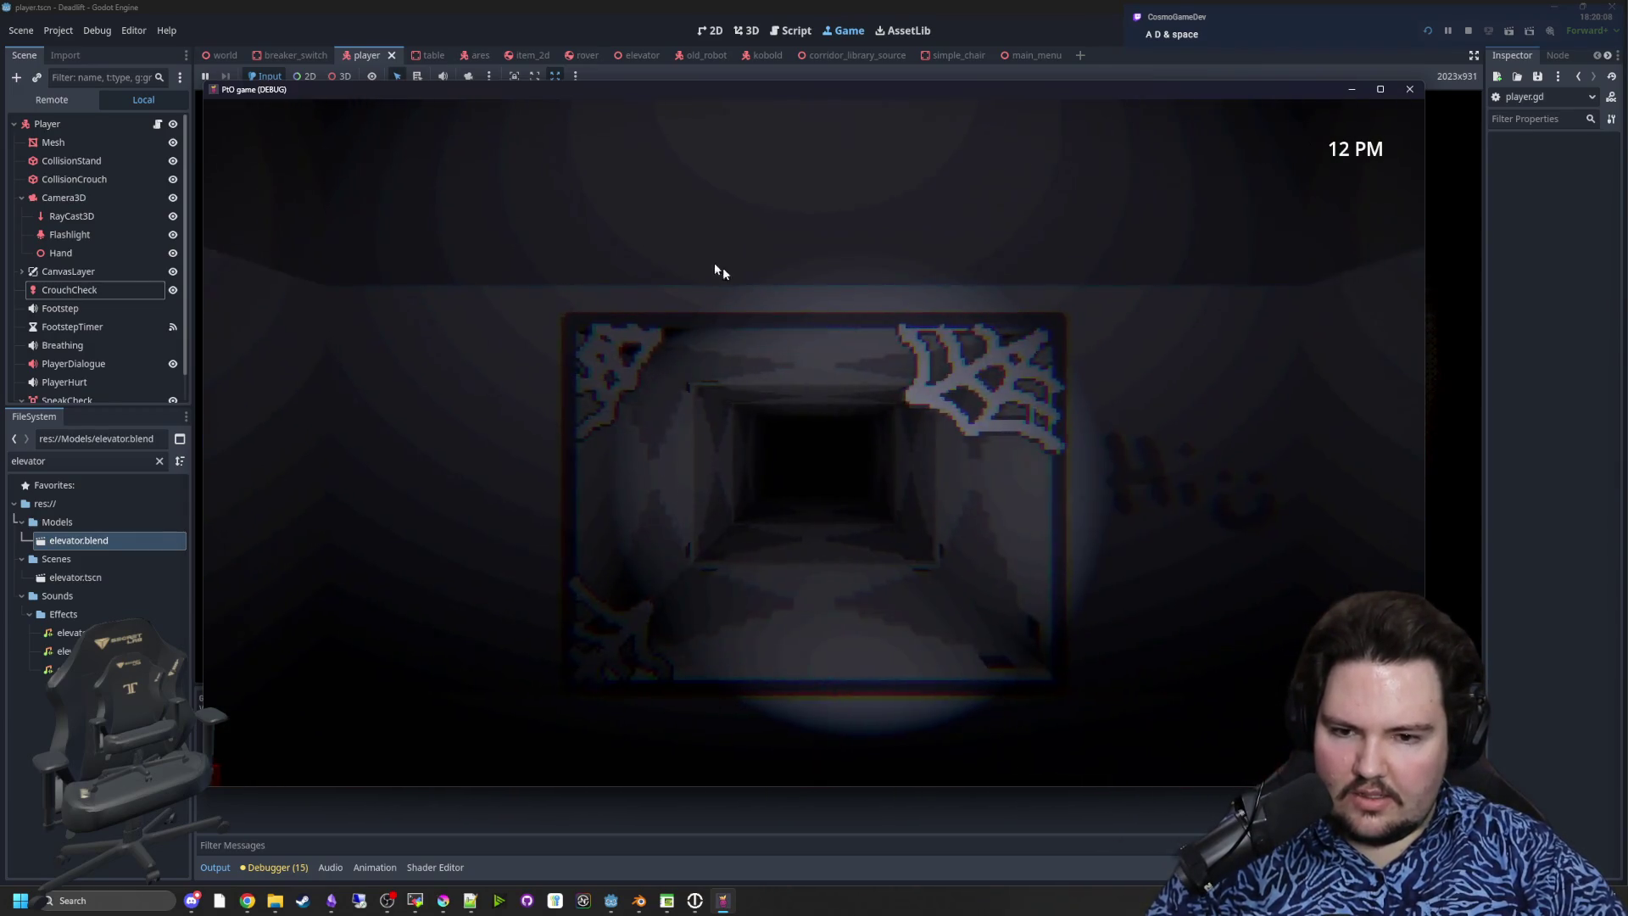
{"action": "key", "text": "d"}
{"action": "key", "text": "a"}
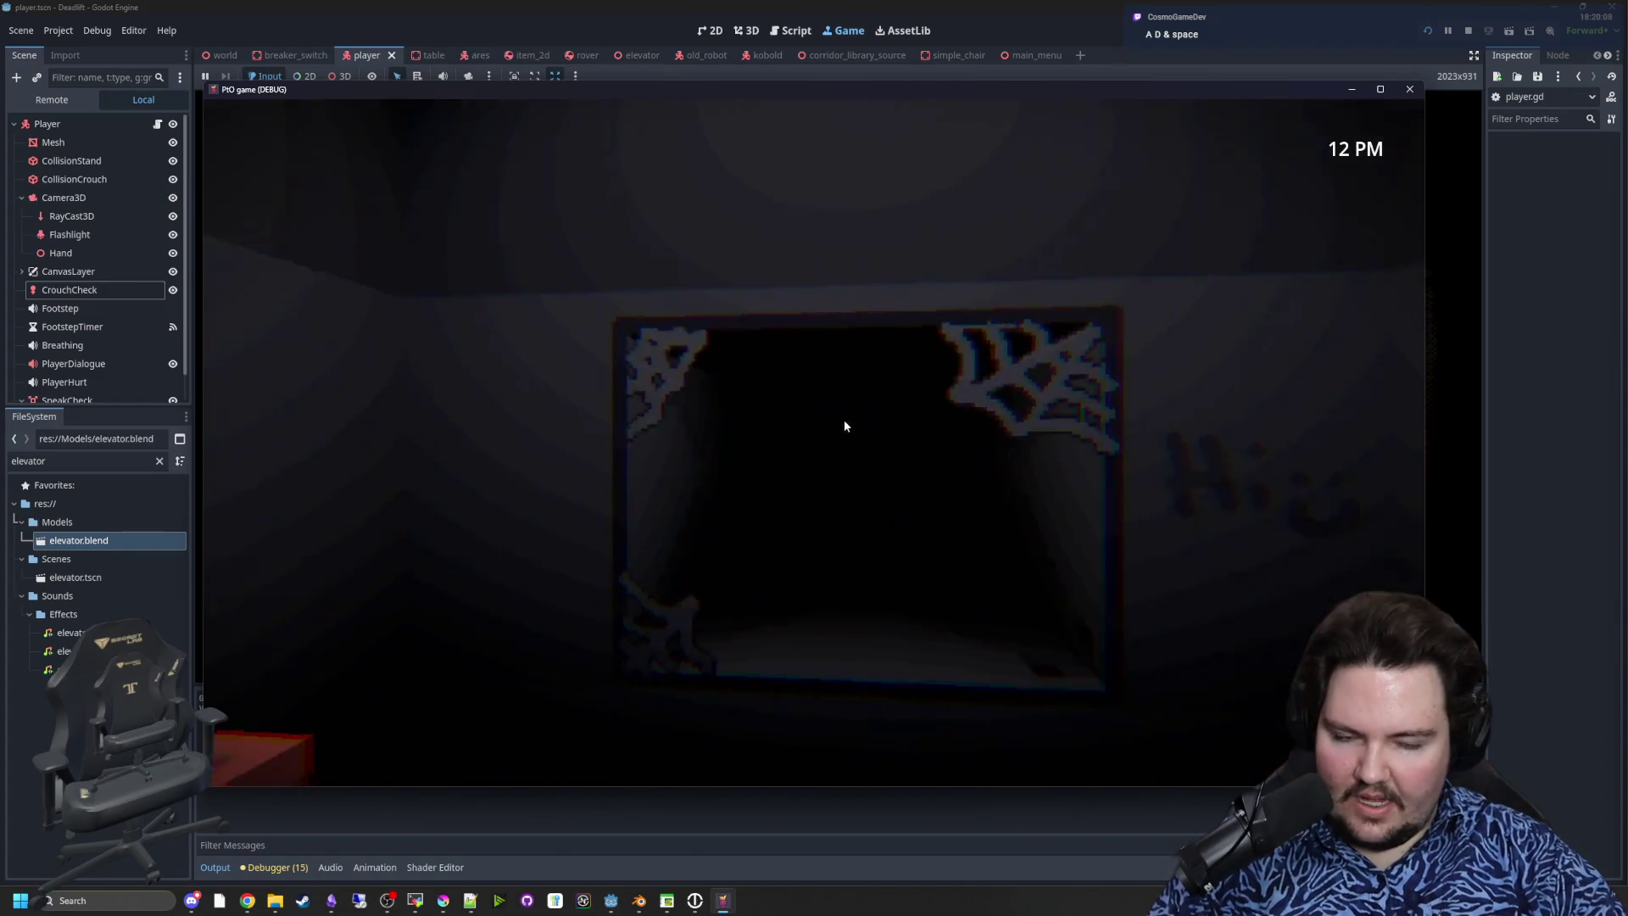
{"action": "key", "text": "d"}
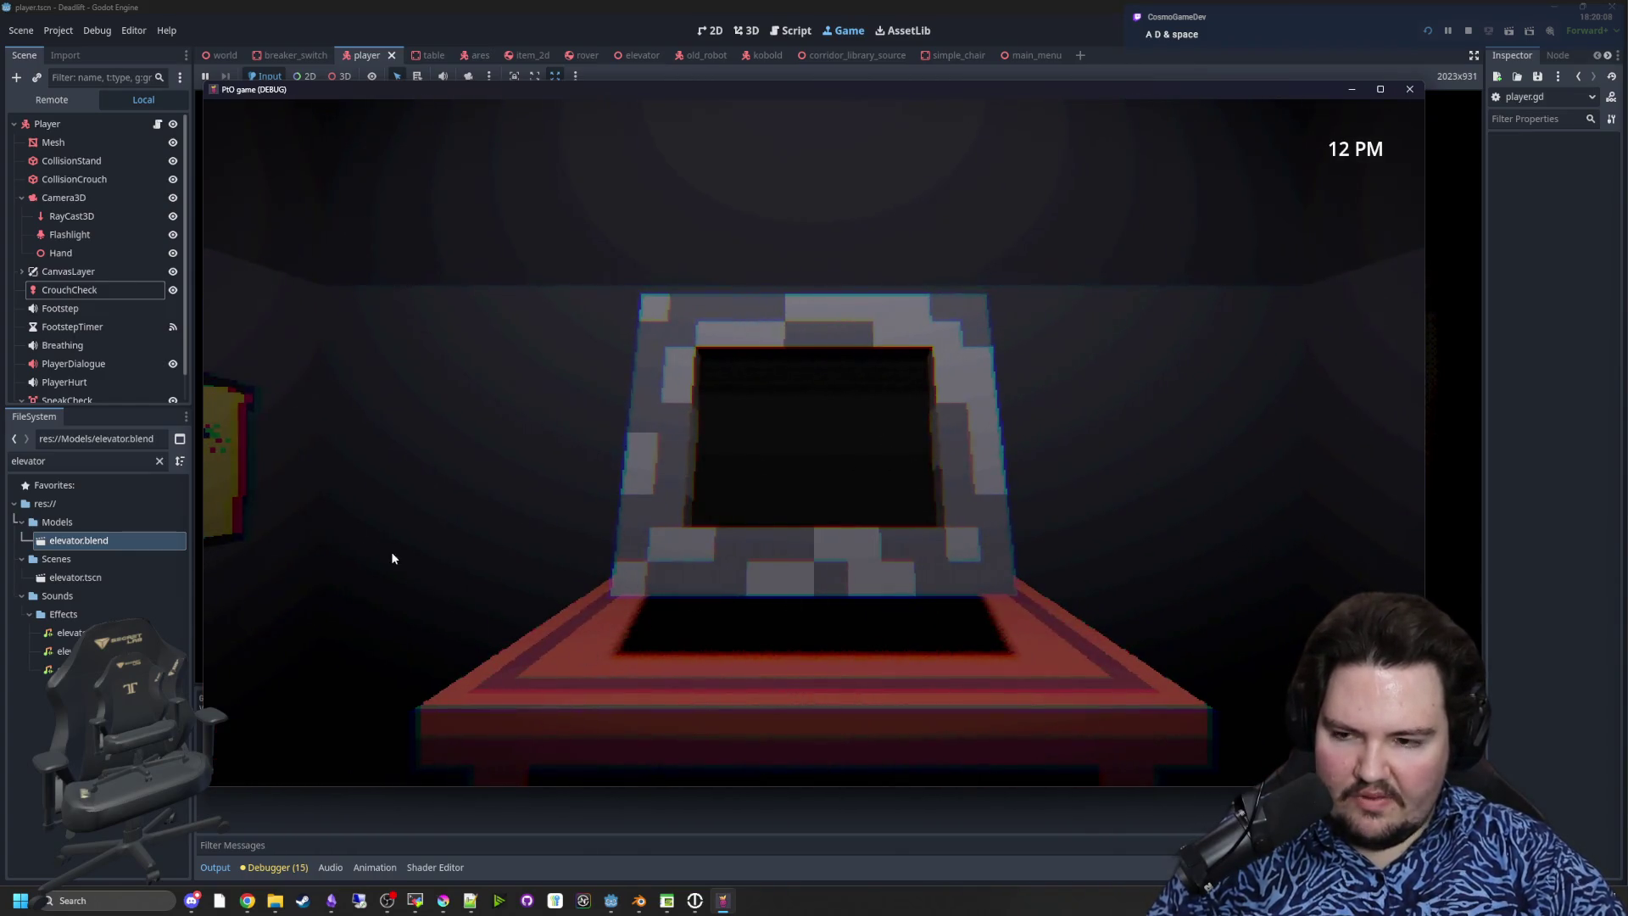
{"action": "key", "text": "a"}
{"action": "key", "text": "d"}
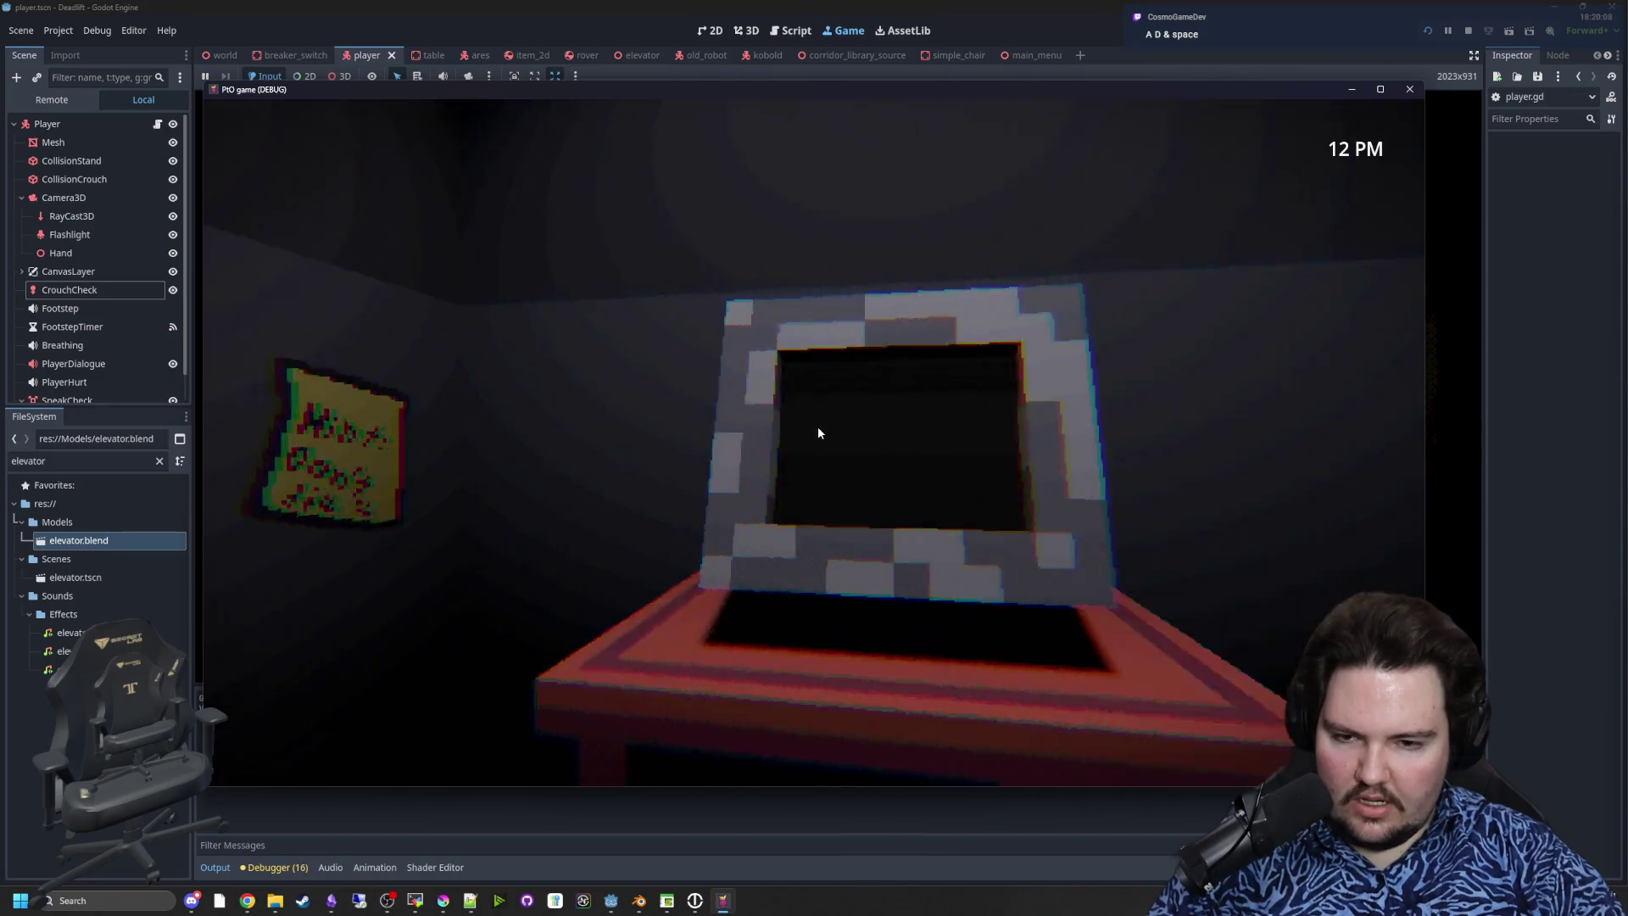
{"action": "key", "text": "a"}
{"action": "key", "text": "d"}
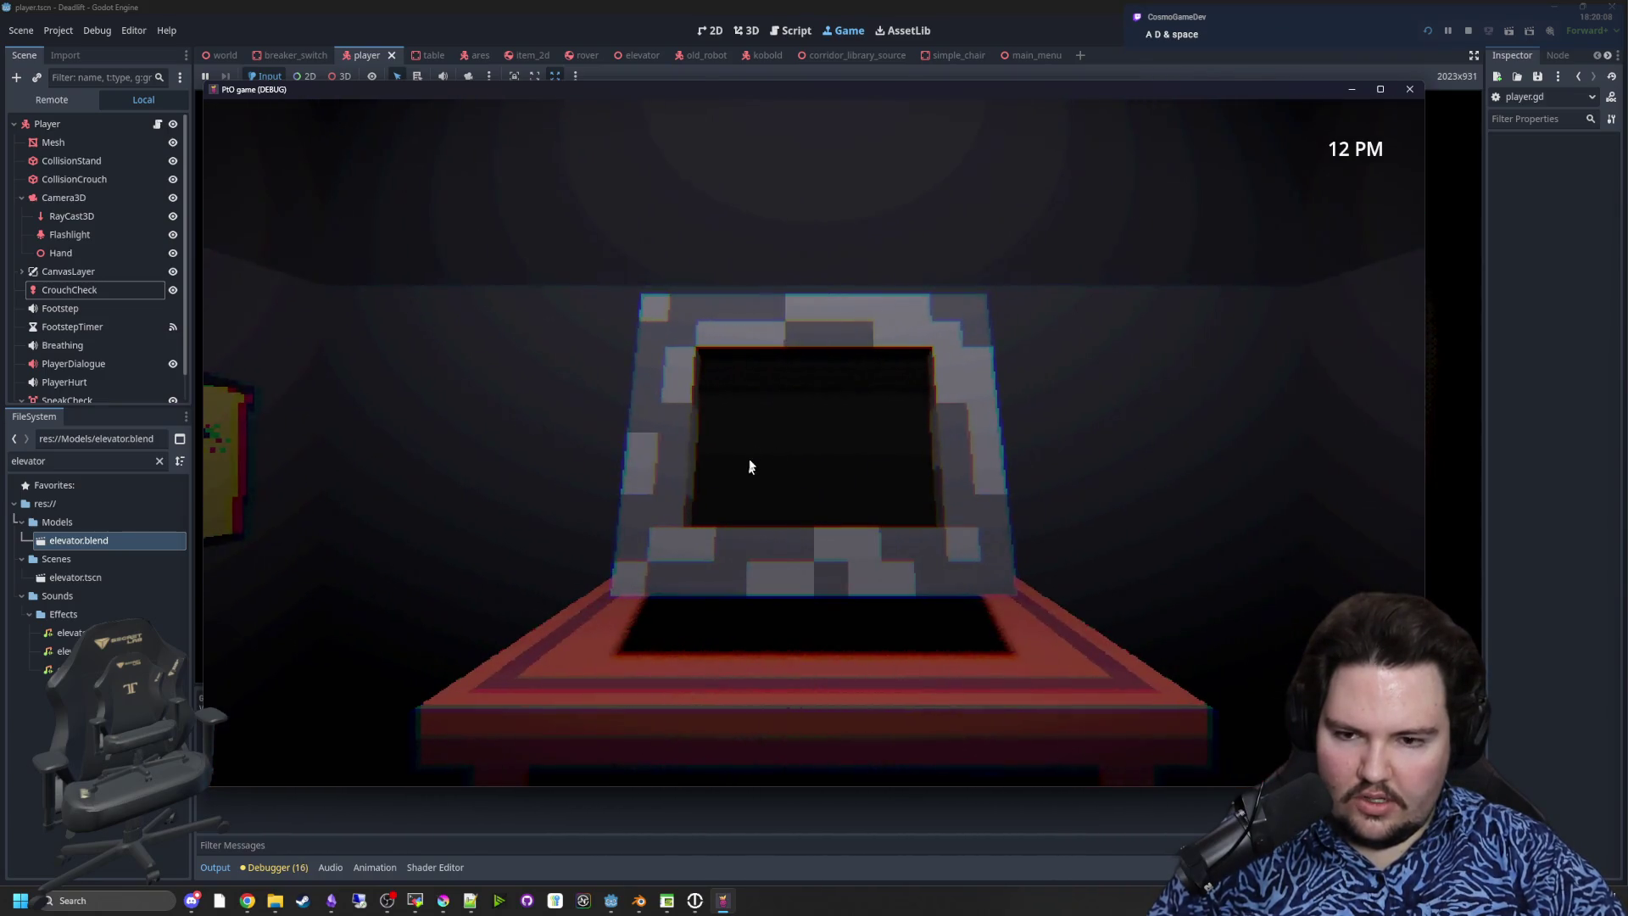
{"action": "key", "text": "a"}
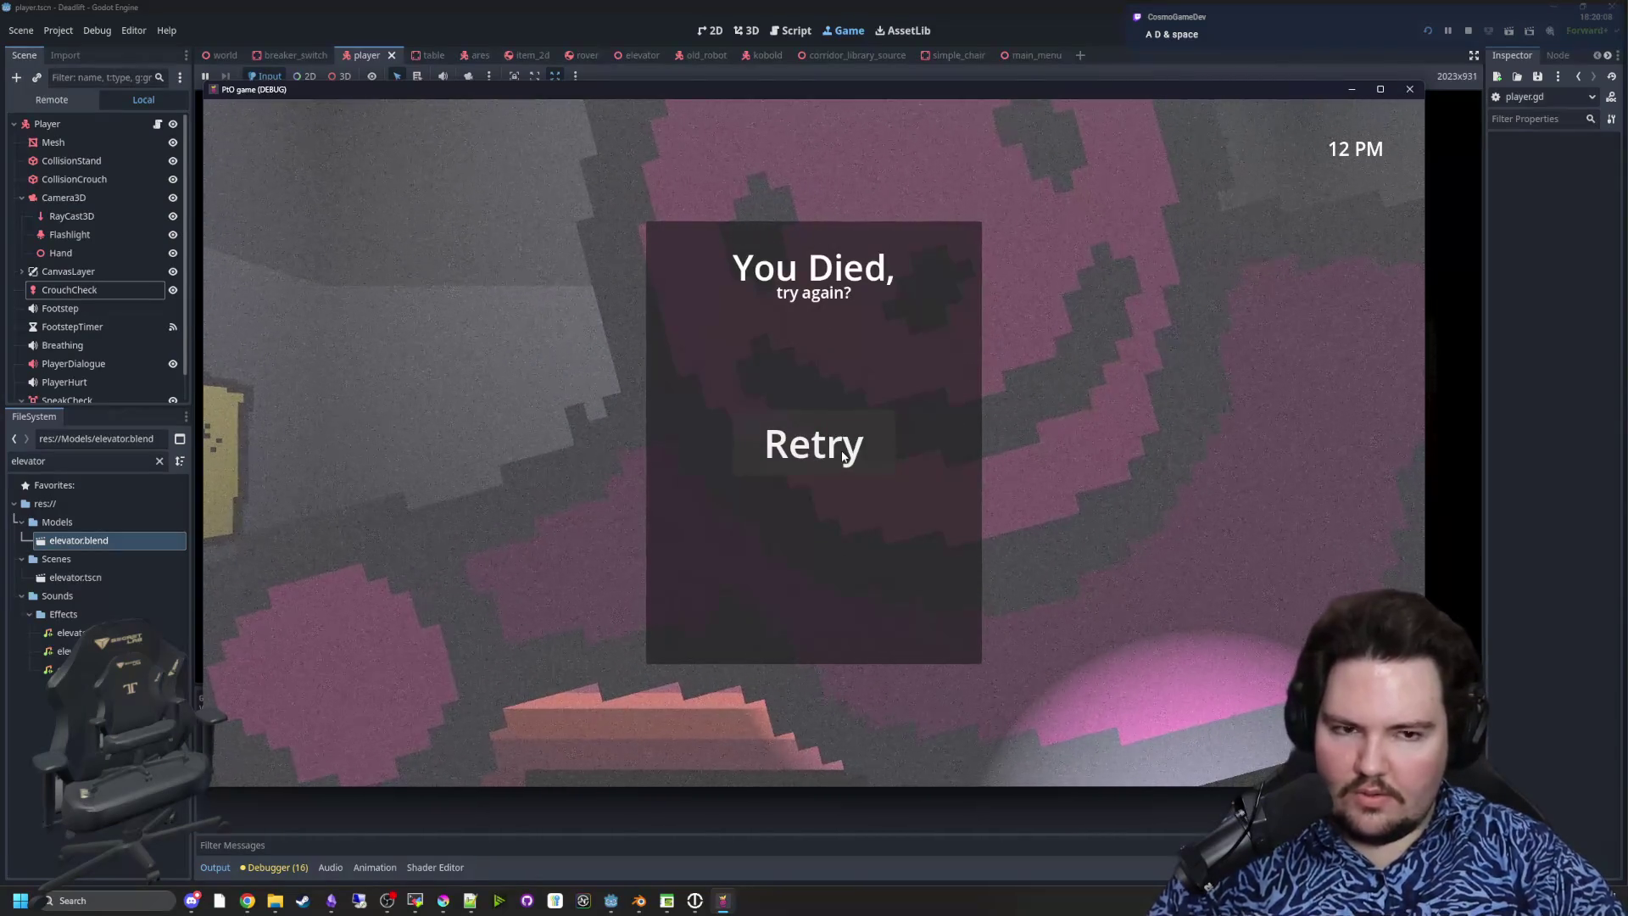
{"action": "left_click", "coordinate": [843, 457]}
- Keep checking the vent and monitor in the second attempt, then retry after dying again
{"action": "key", "text": "a"}
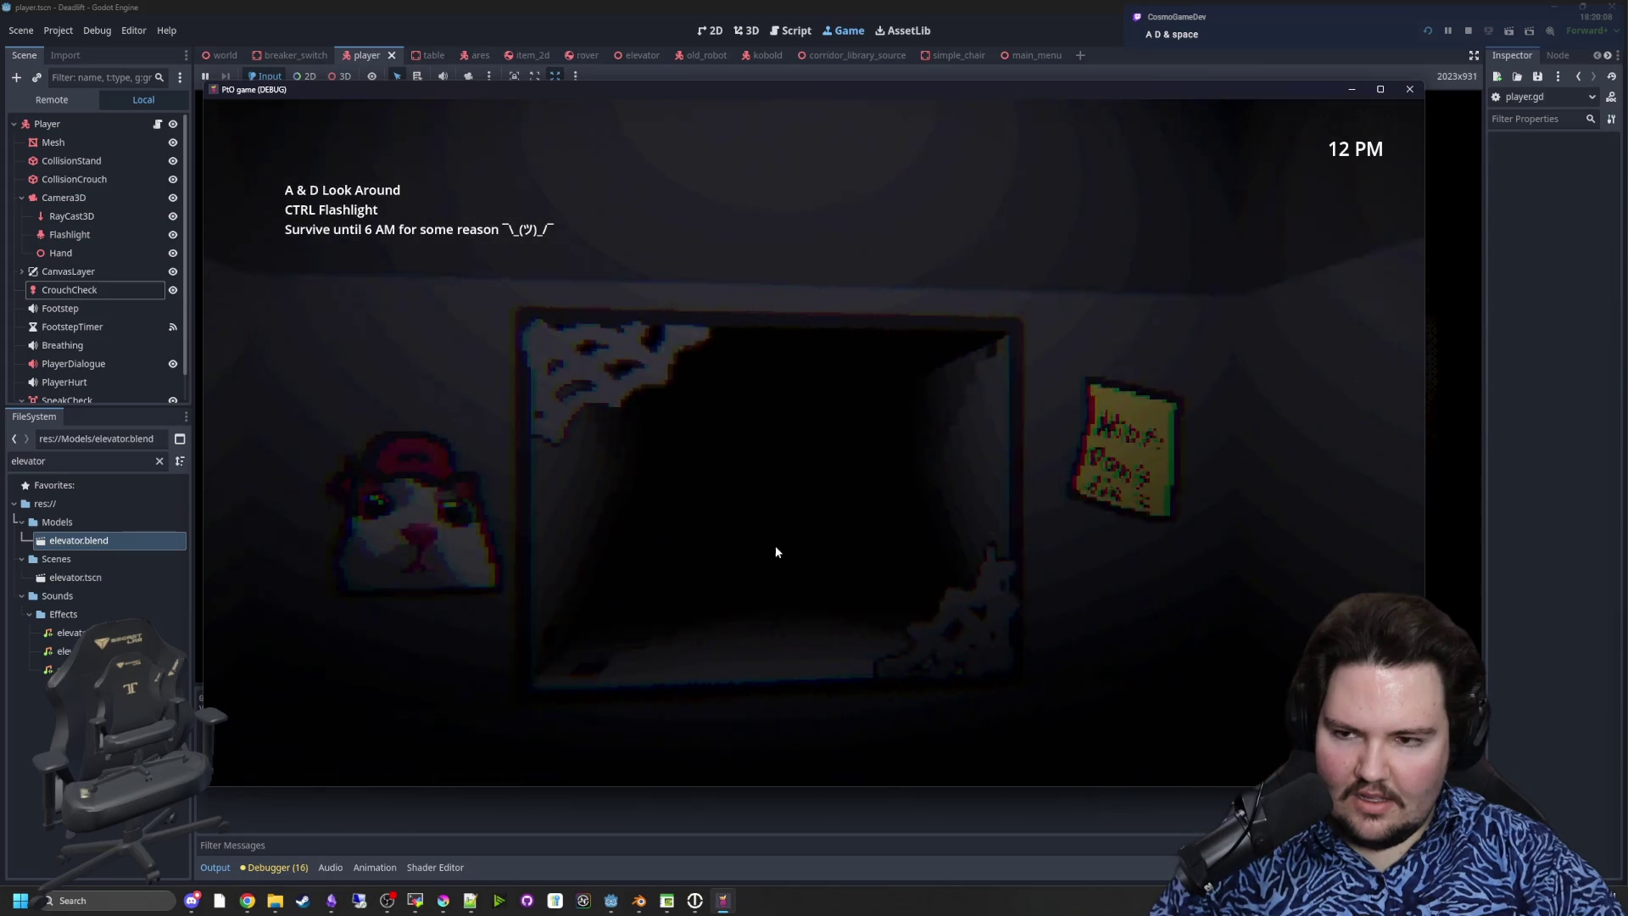
{"action": "key", "text": "d"}
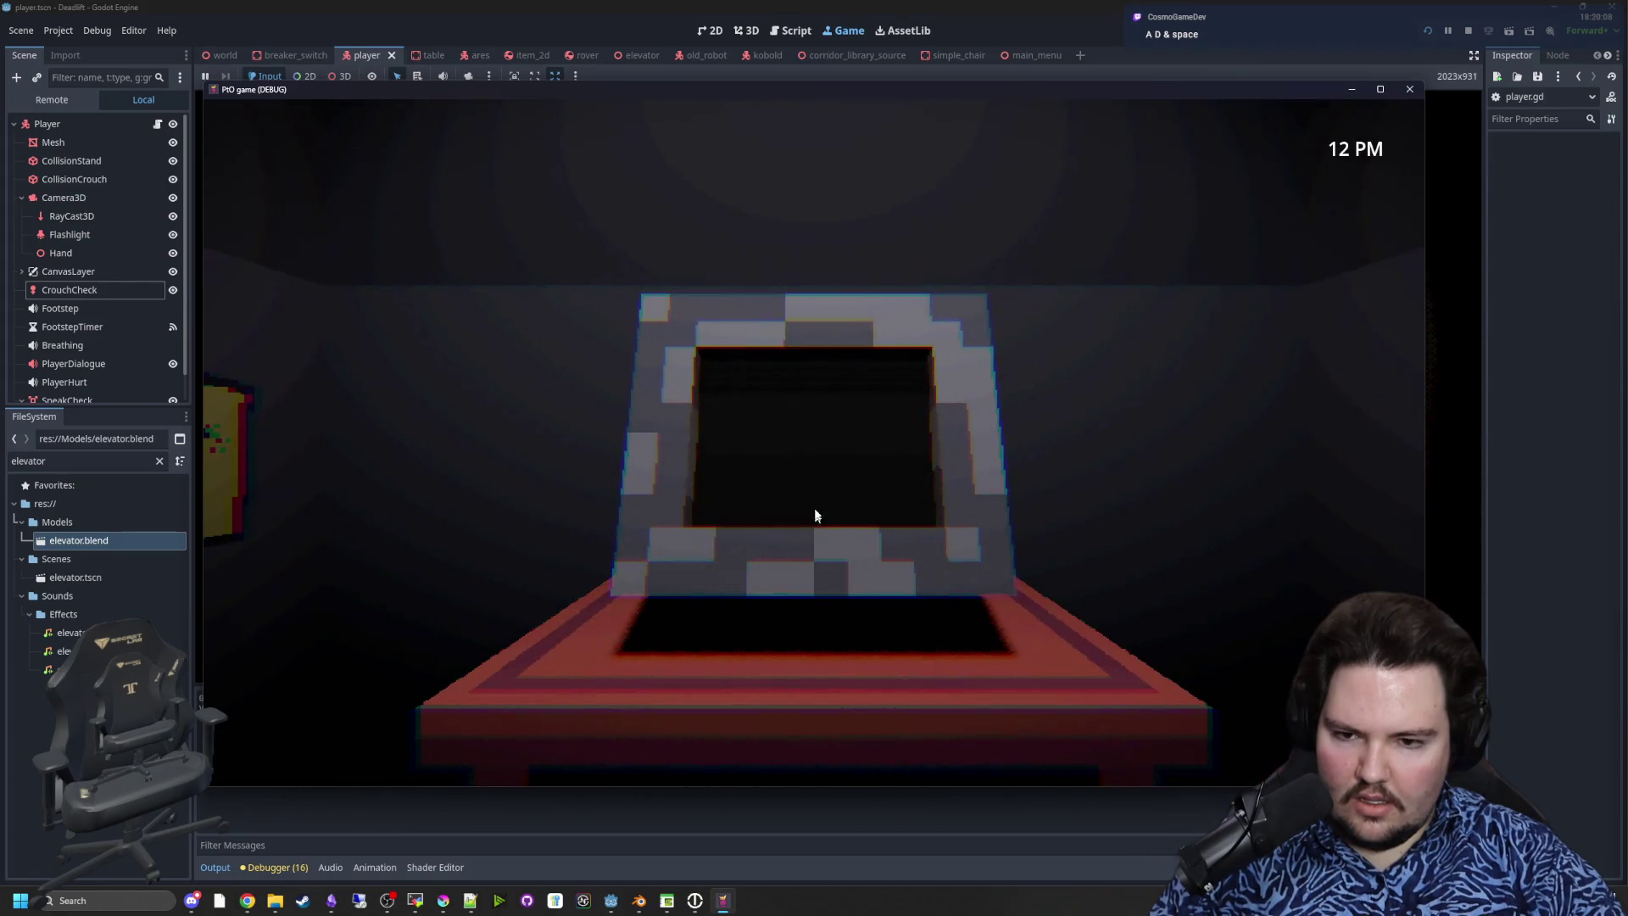
{"action": "key", "text": "d"}
{"action": "key", "text": "a"}
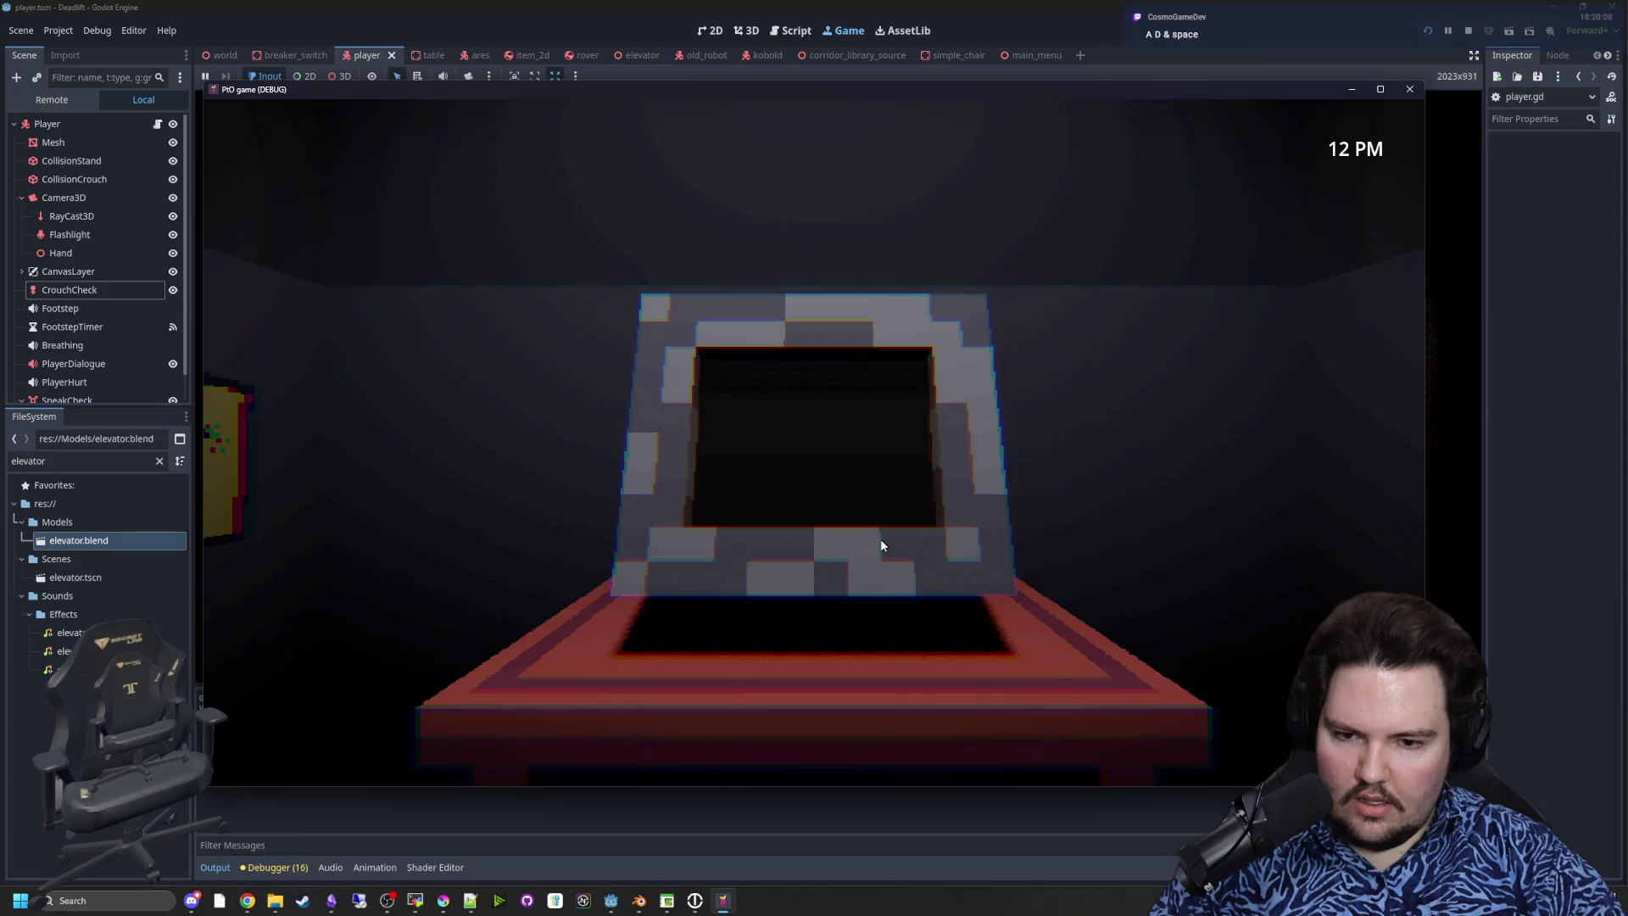
{"action": "key", "text": "a"}
{"action": "key", "text": "d"}
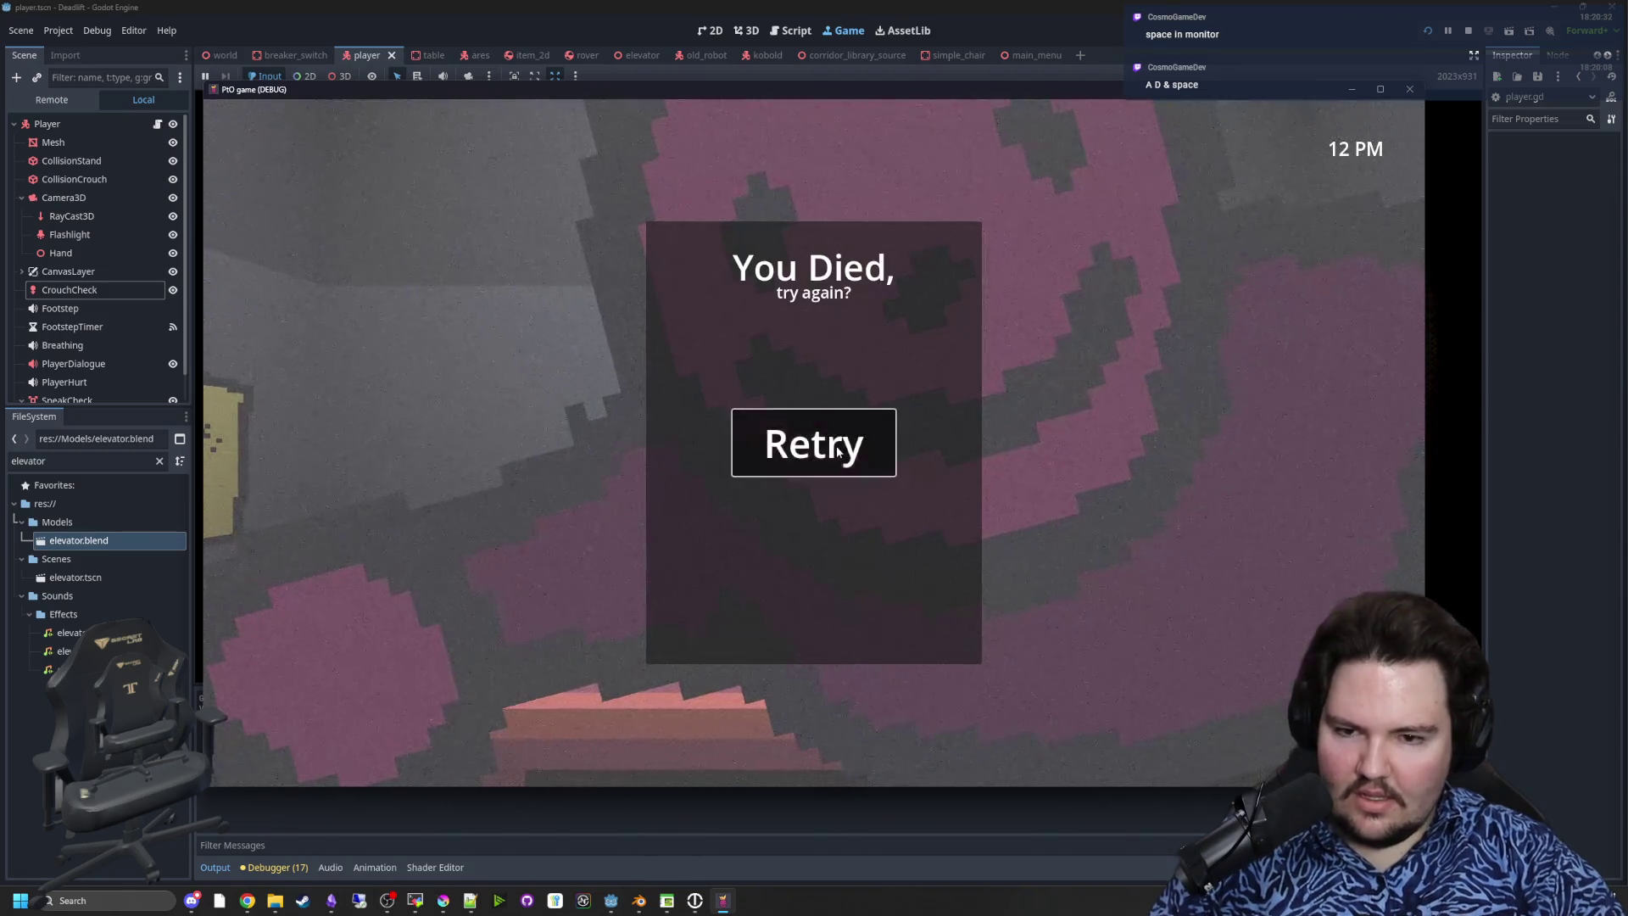
{"action": "left_click", "coordinate": [836, 451]}
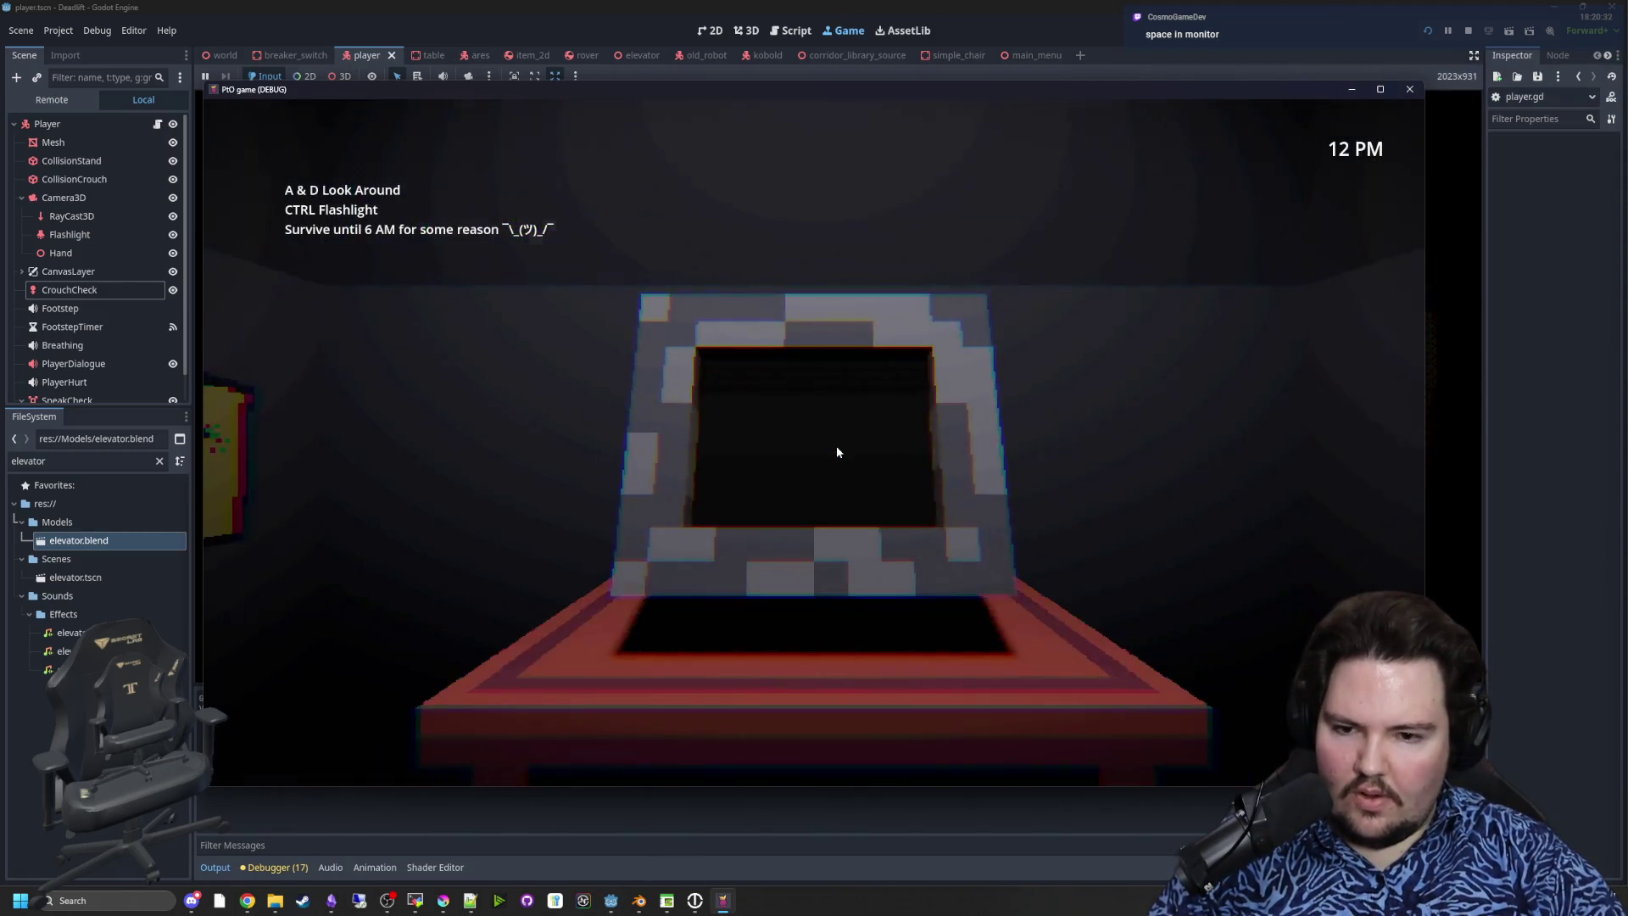
- Enter the monitor minigame and alternate A and D to drain the pink bar
{"action": "left_click", "coordinate": [836, 450]}
{"action": "key", "text": "d"}
{"action": "key", "text": "a"}
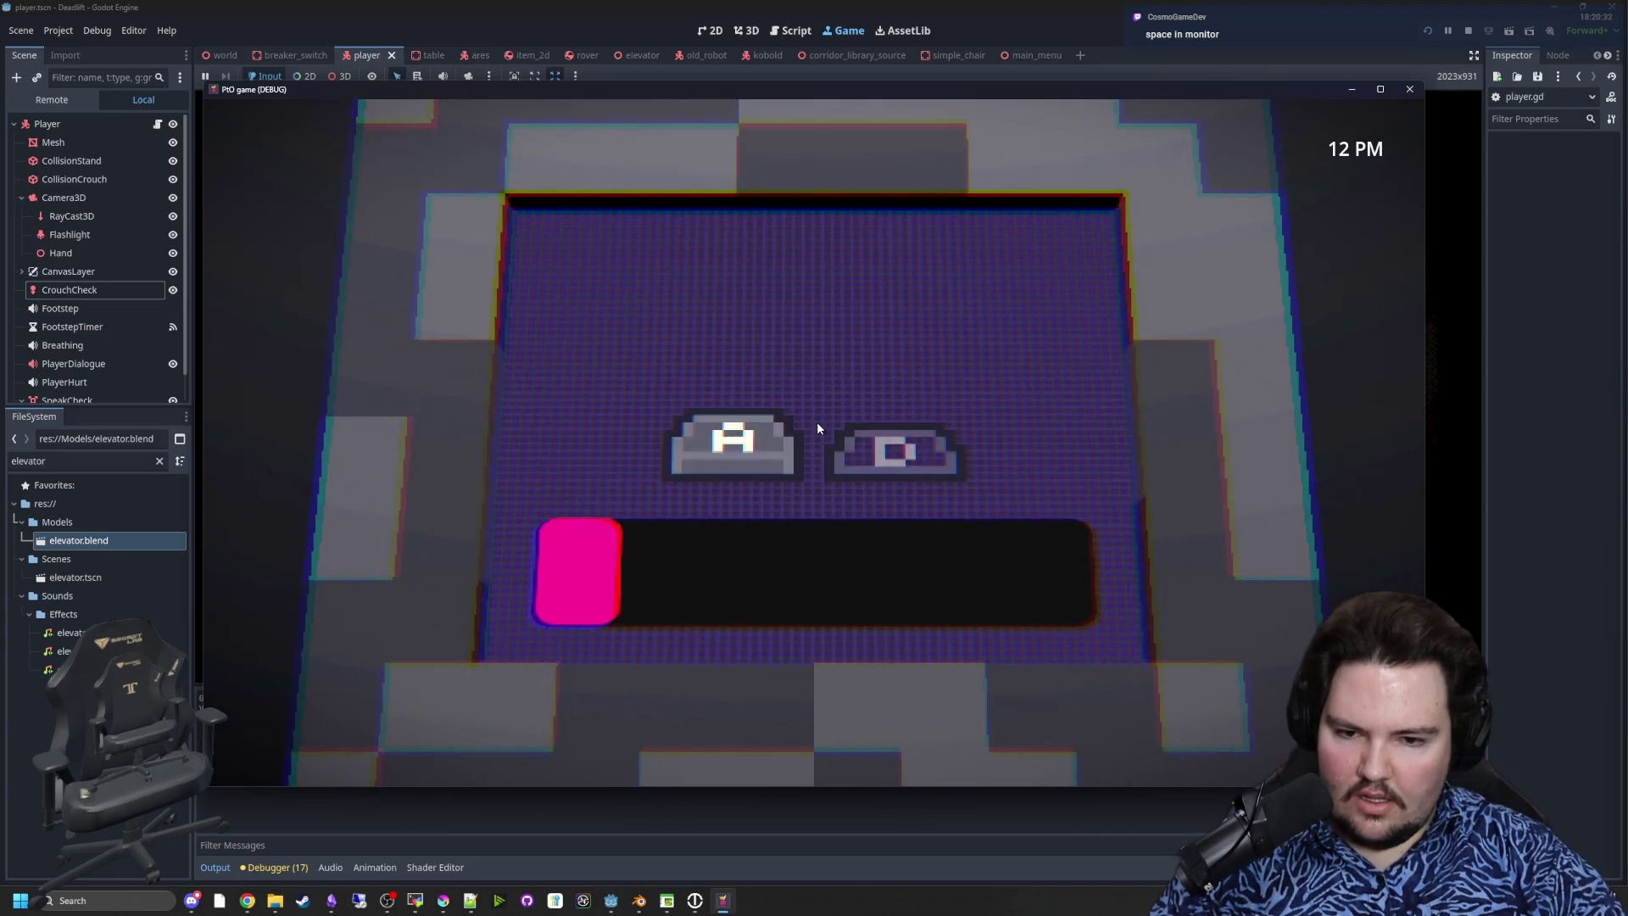
{"action": "key", "text": "d"}
{"action": "key", "text": "a"}
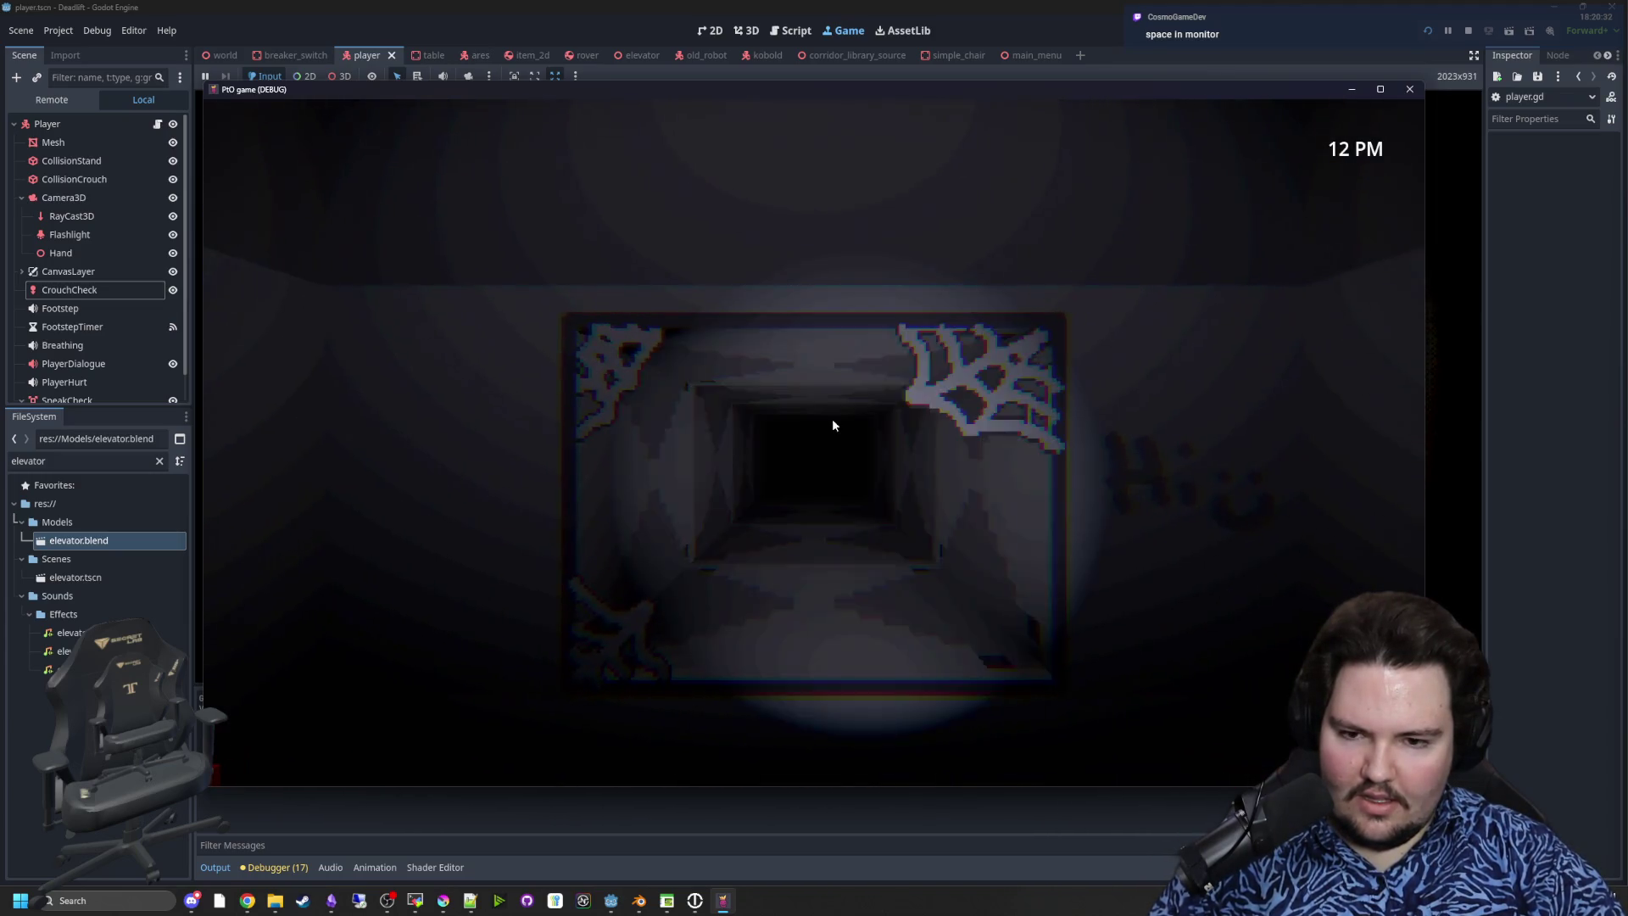
{"action": "left_click", "coordinate": [833, 424]}
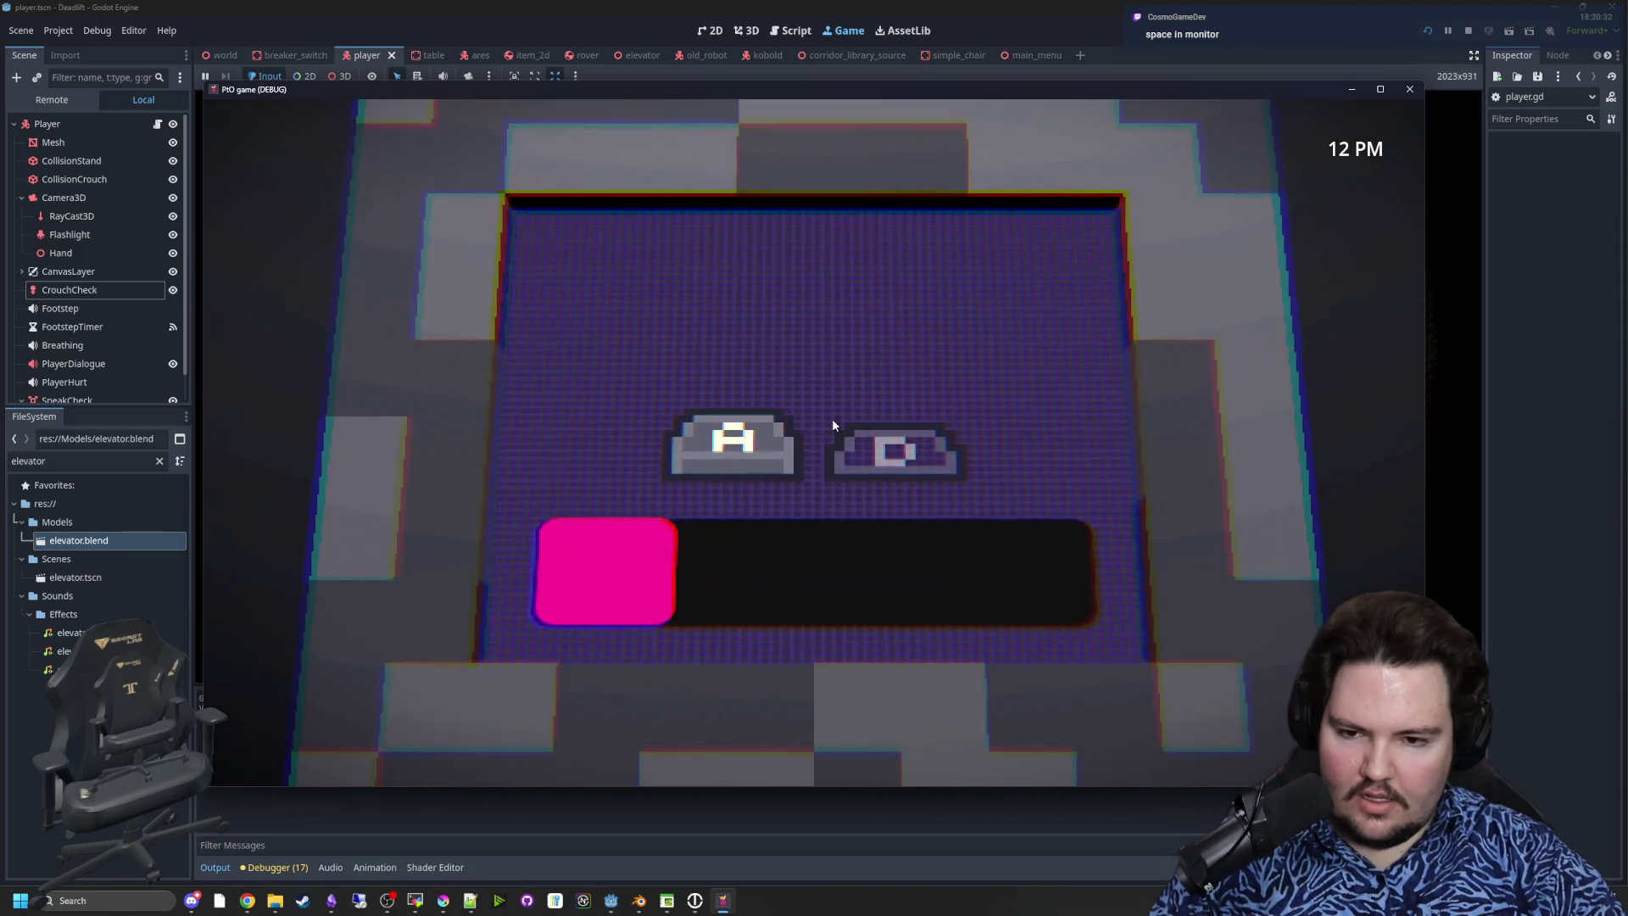
{"action": "key", "text": "d"}
{"action": "key", "text": "a"}
{"action": "key", "text": "d"}
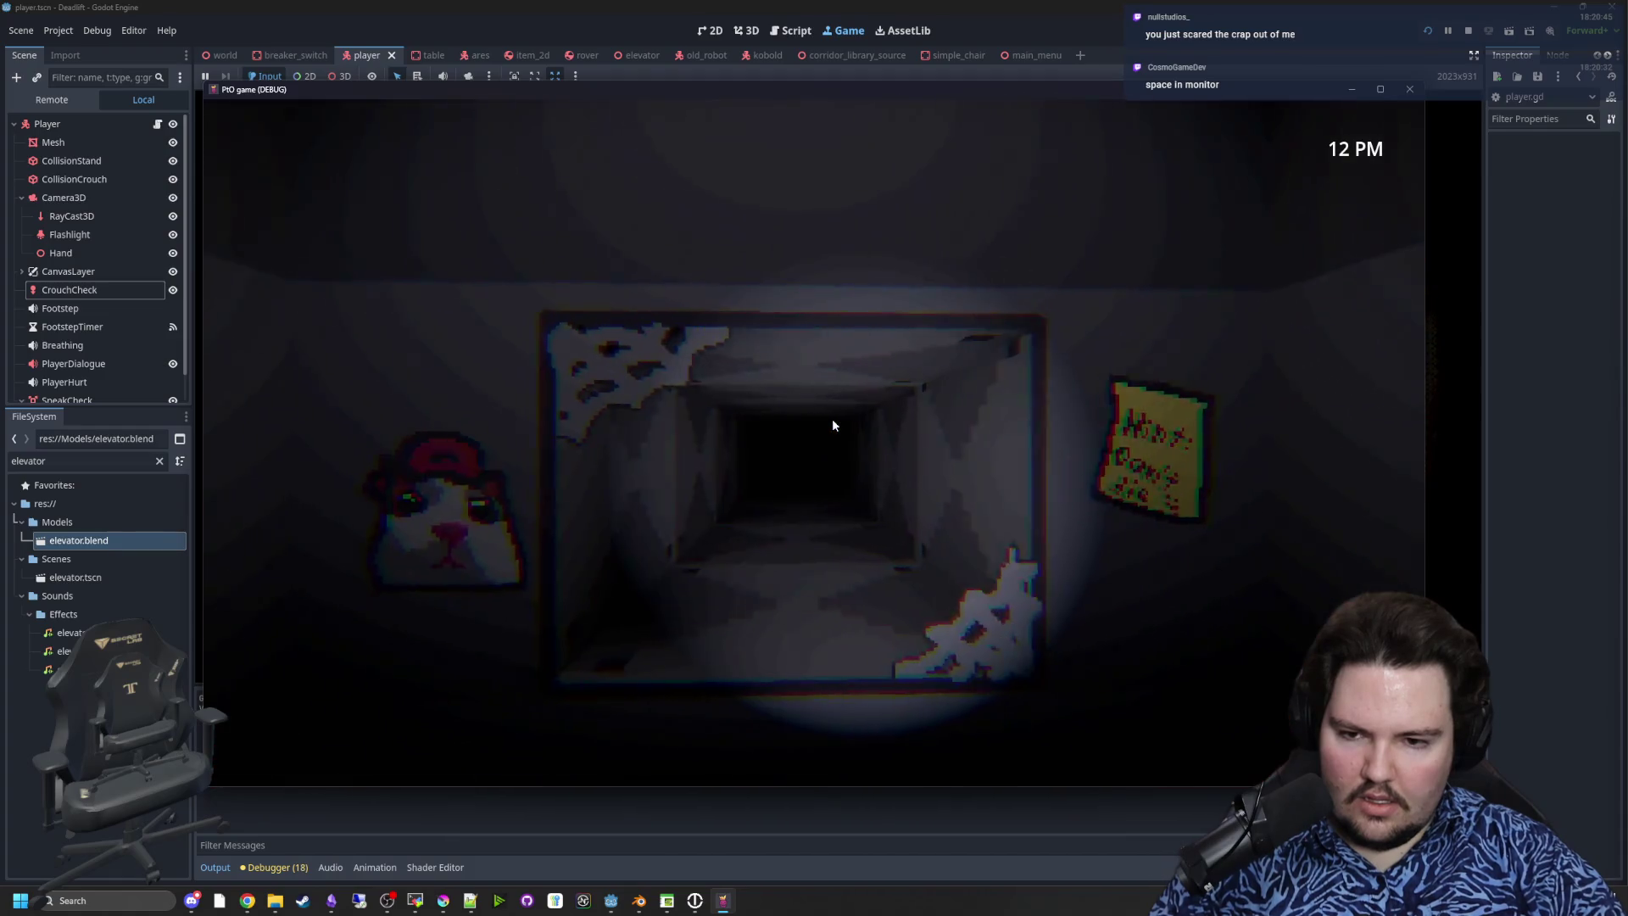
- Zoom in and out of the desk monitor, switching between it and the vent
{"action": "left_click", "coordinate": [832, 418]}
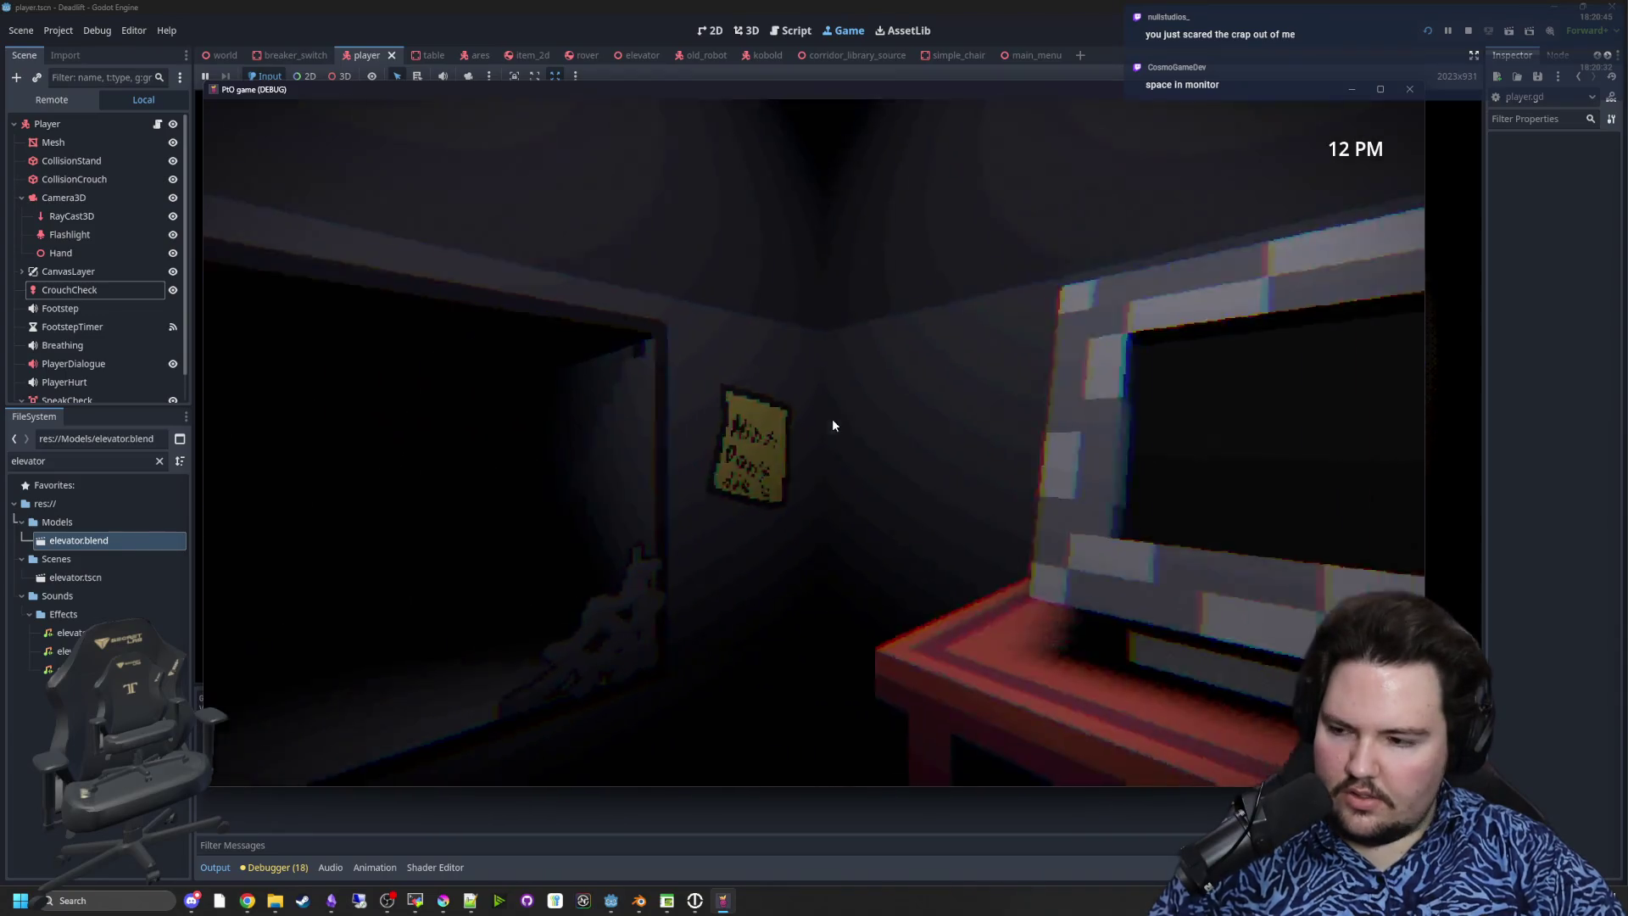
{"action": "left_click", "coordinate": [831, 419]}
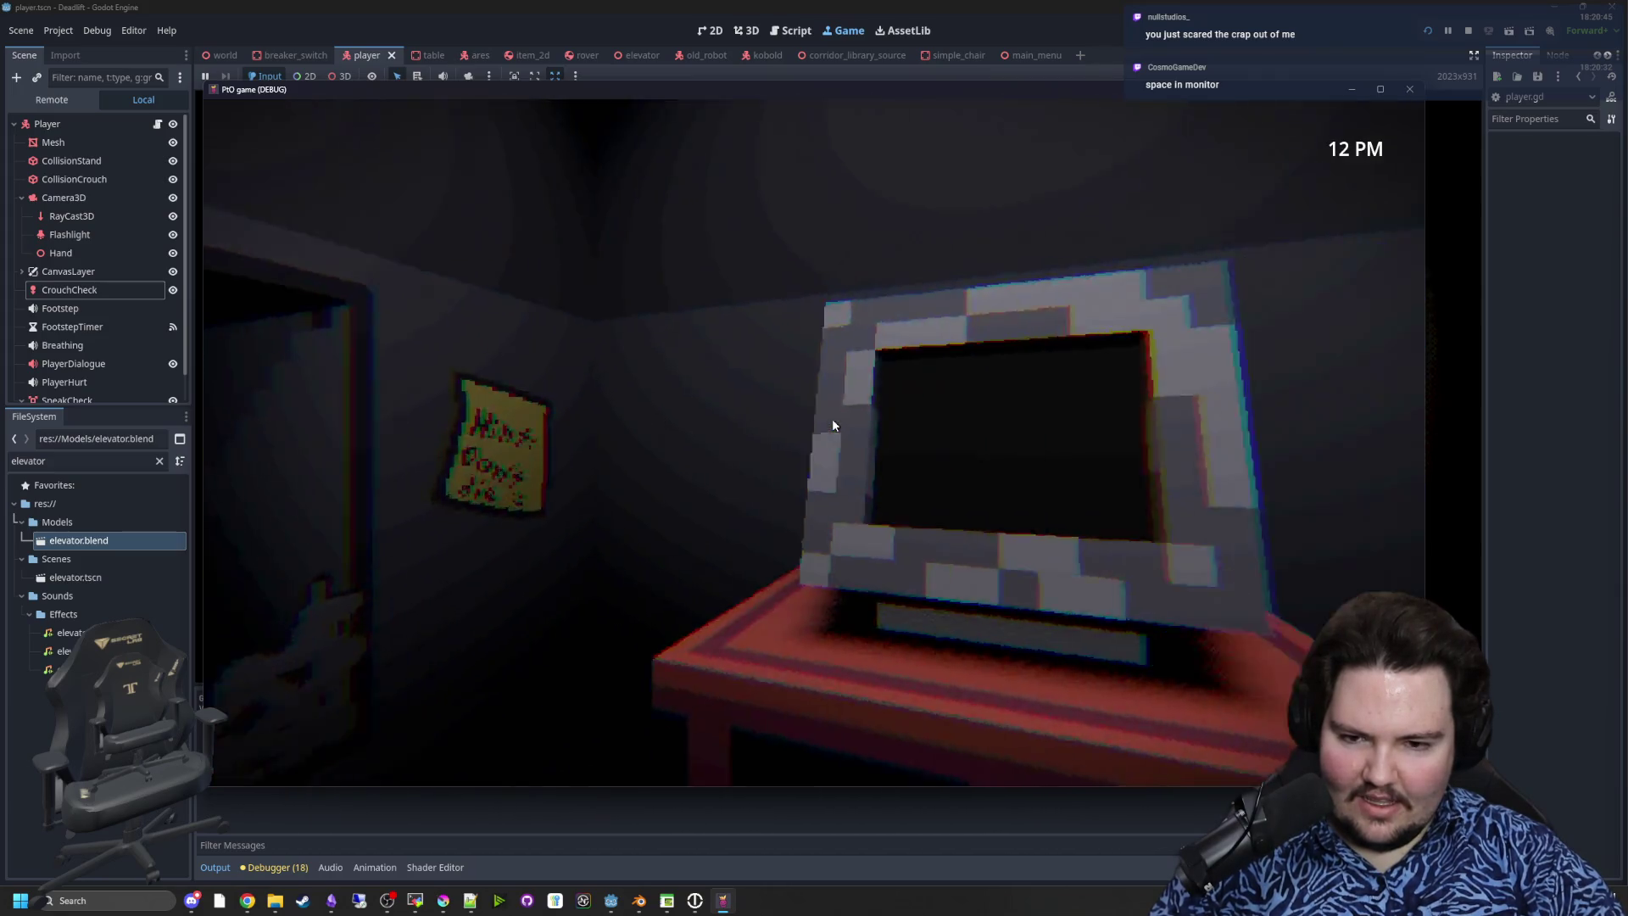
{"action": "left_click", "coordinate": [831, 419]}
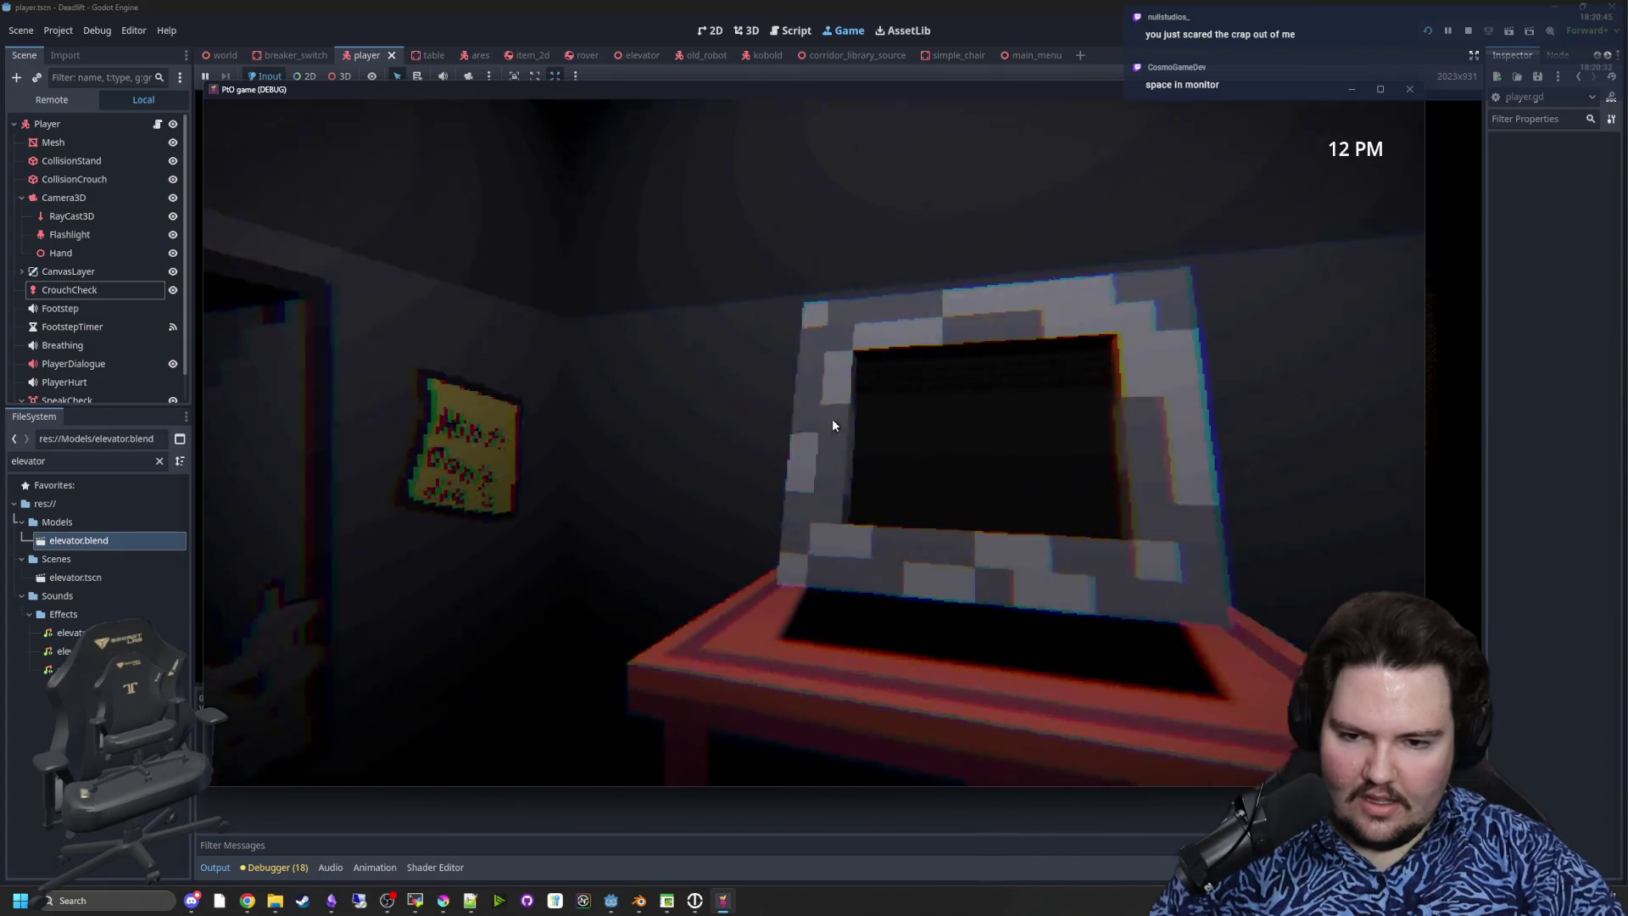
{"action": "left_click", "coordinate": [831, 419]}
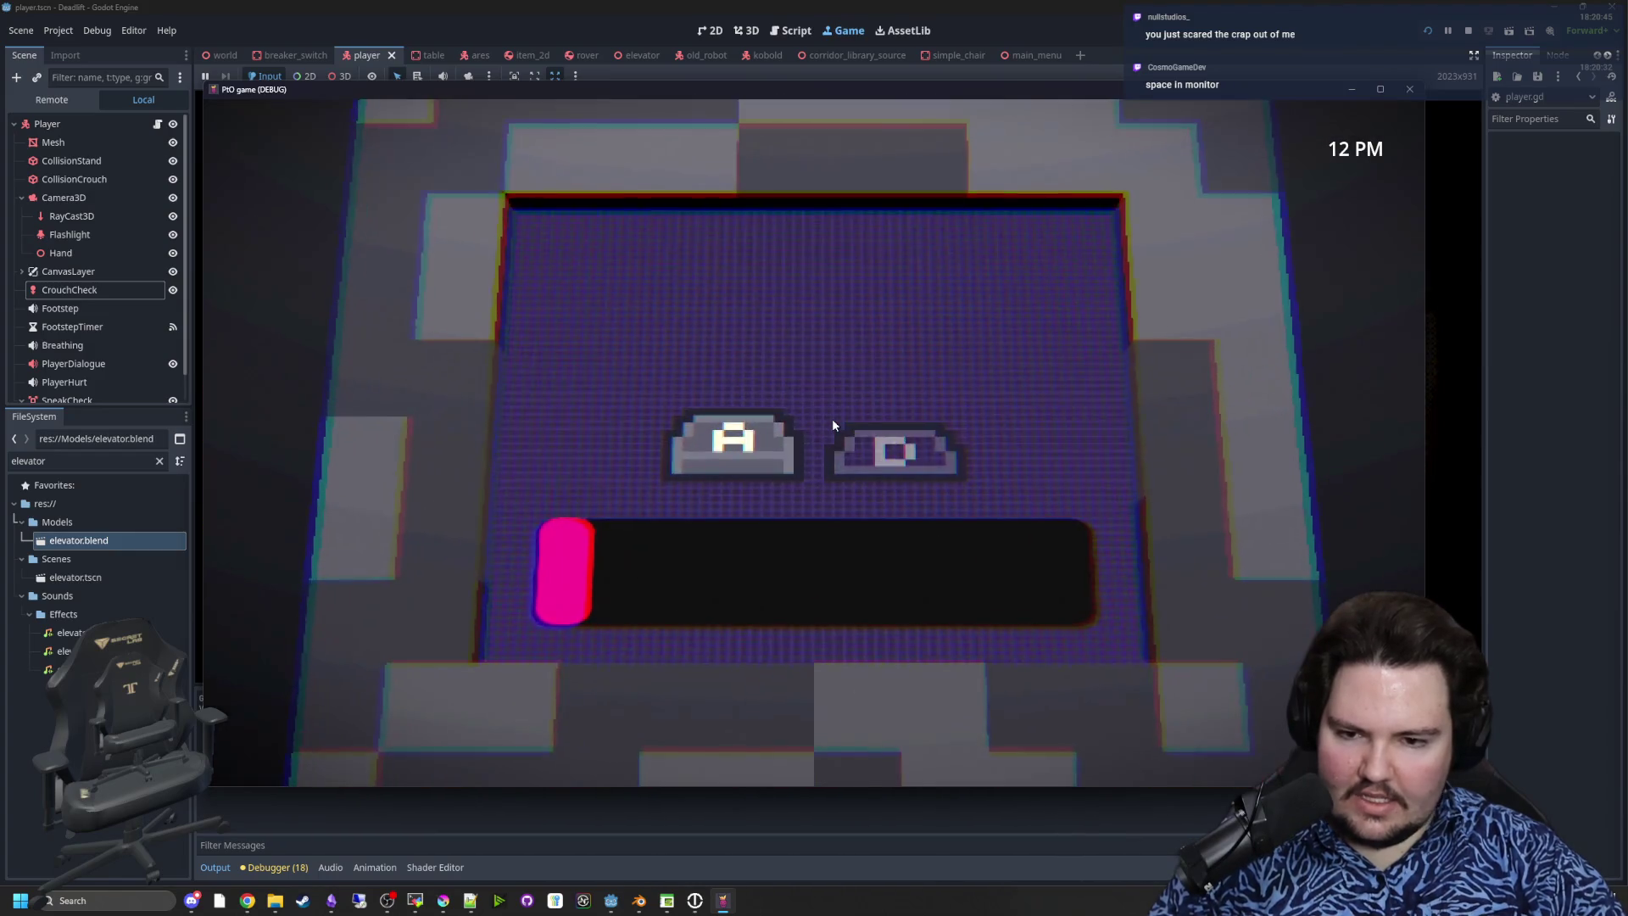